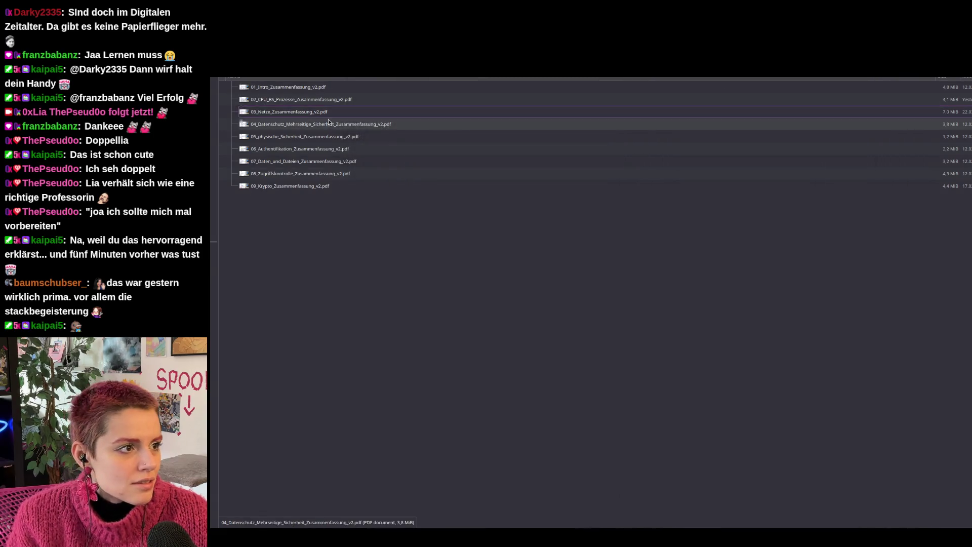
- Leave the Grundlagen Netze summary and start a fresh browser tab with Ctrl+T
right_click(325, 113)
left_click(440, 128)
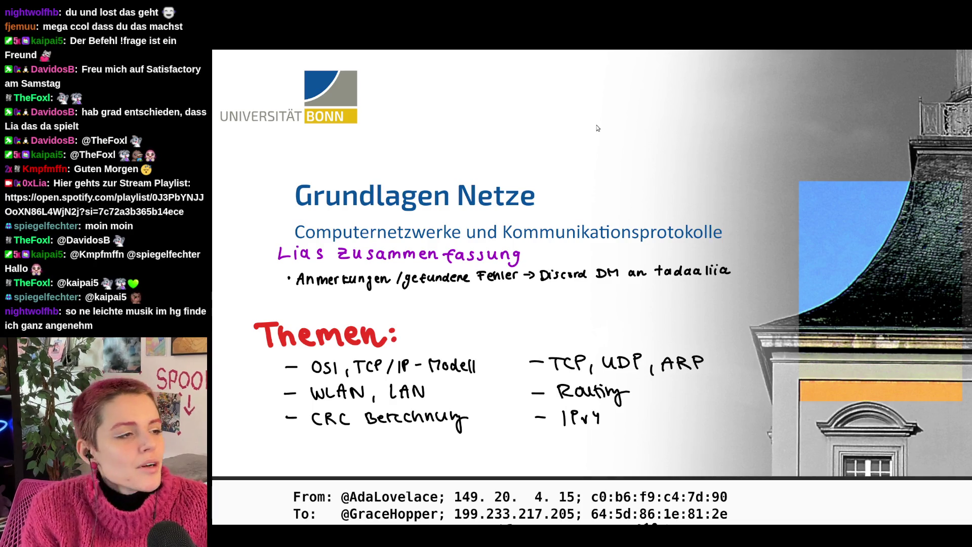
key("ctrl+t")
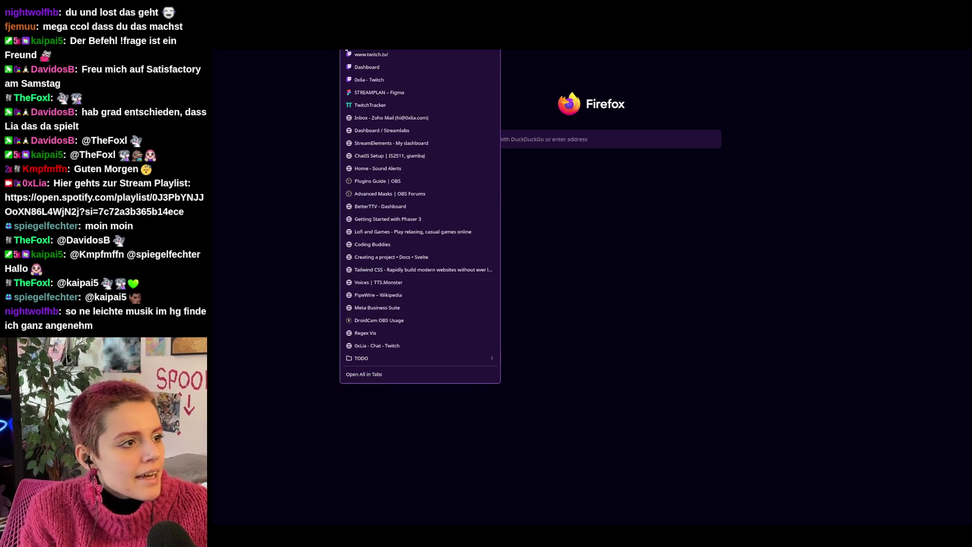
- Go to the 0xLia Twitch channel from bookmarks and point out a repetitorium schedule topic
left_click(361, 81)
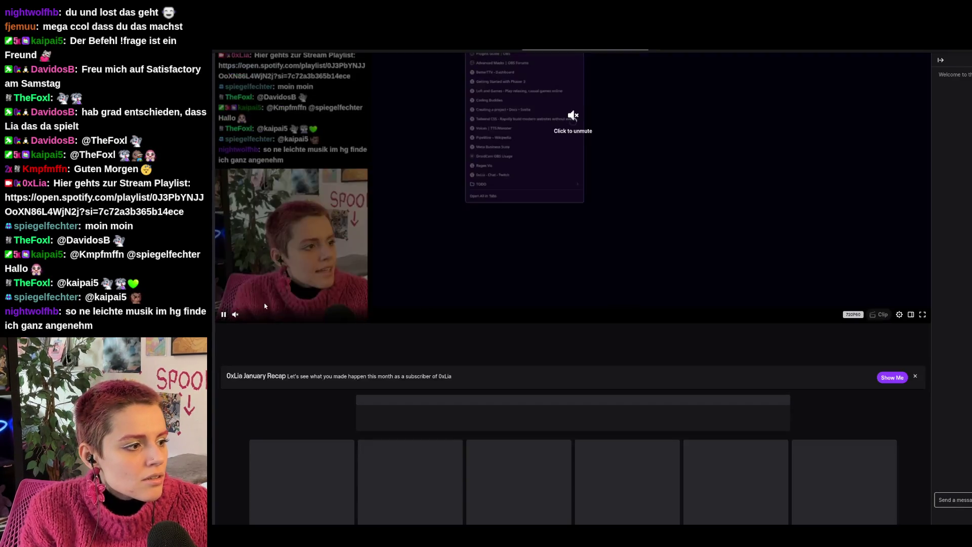
scroll(373, 304, "down", 3)
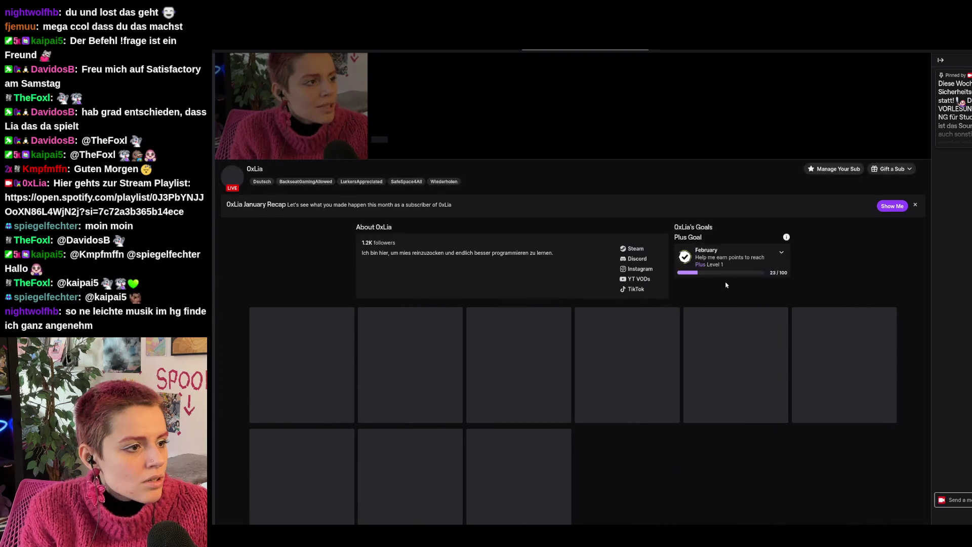
scroll(532, 275, "down", 3)
scroll(600, 162, "down", 2)
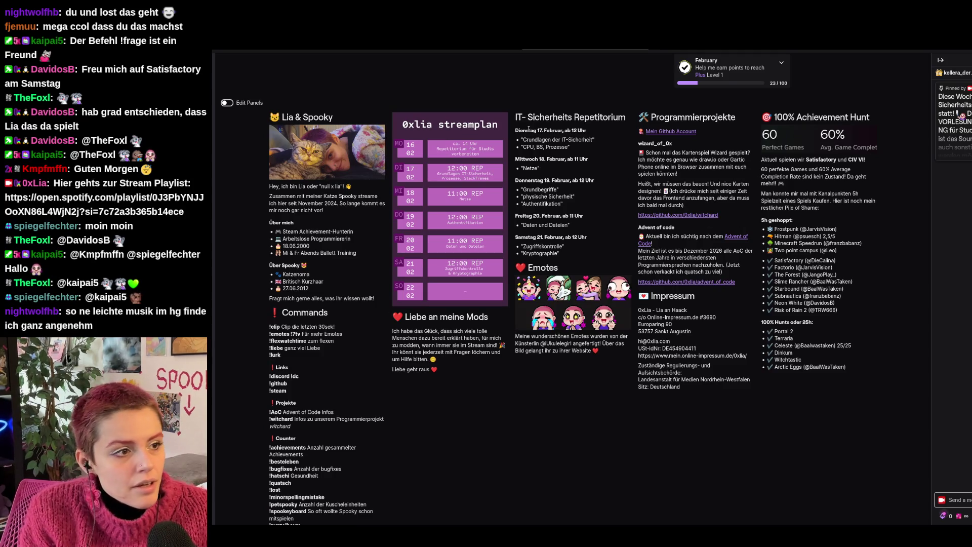
triple_click(559, 147)
left_click(560, 146)
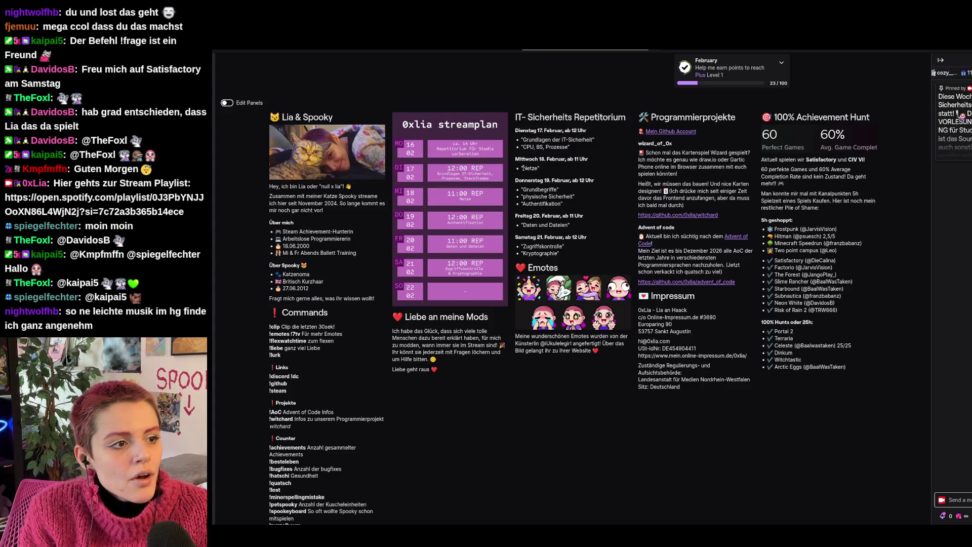
- Point out Grundbegriffe and physische Sicherheit in the Thursday schedule entry
left_click_drag(522, 190, 561, 190)
left_click(596, 203)
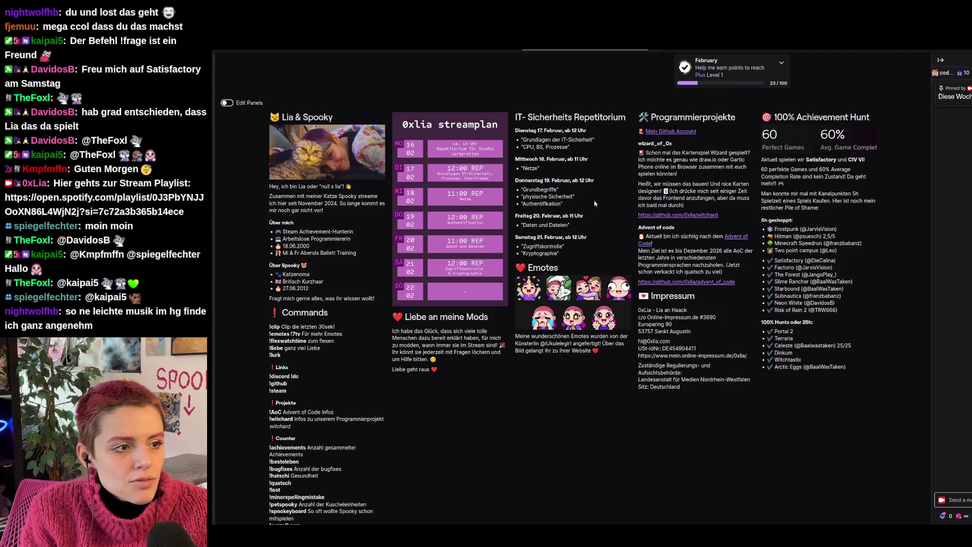
left_click_drag(521, 197, 576, 198)
left_click(575, 198)
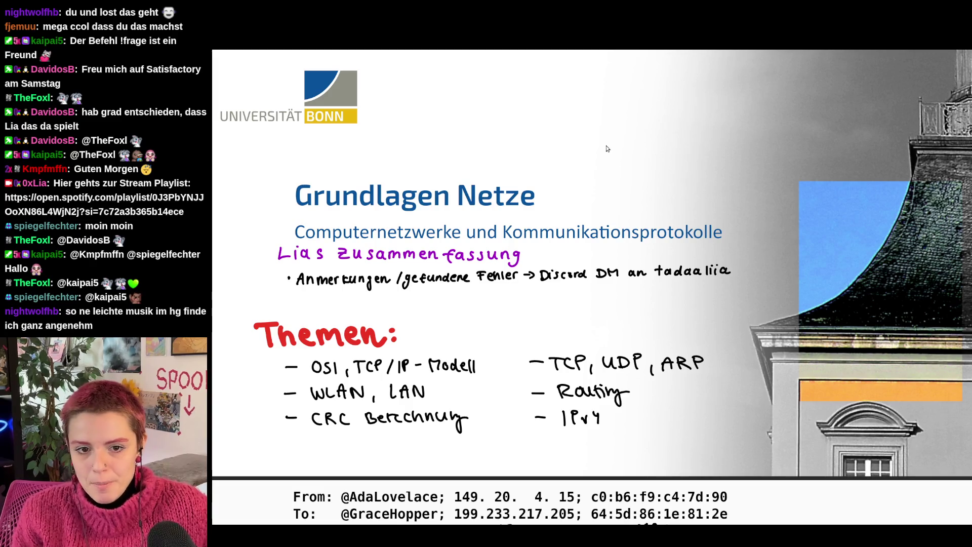
scroll(546, 438, "down", 5)
scroll(545, 438, "down", 2)
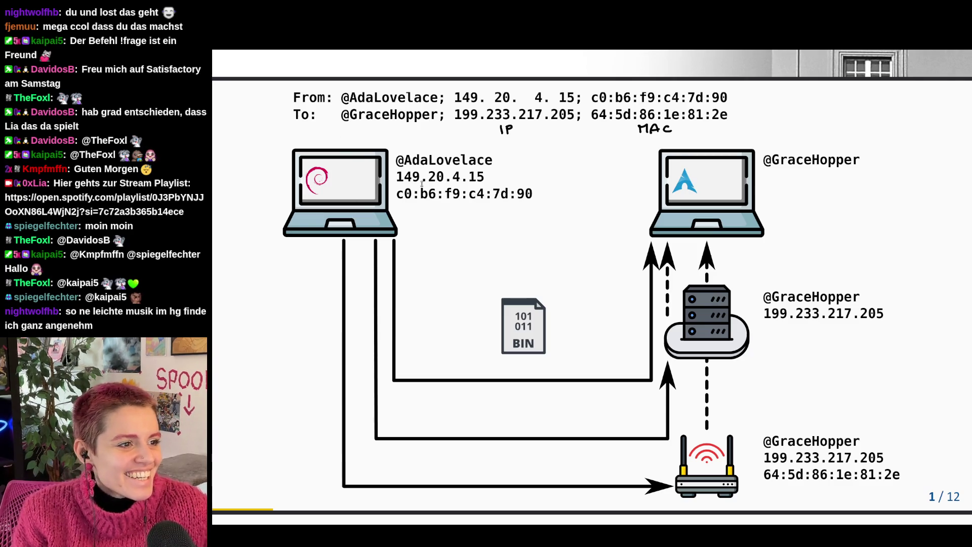
- Point out the sender's IP address 149.20.4.15 and its MAC address on slide 1
left_click_drag(396, 176, 476, 176)
left_click_drag(404, 193, 531, 193)
left_click(534, 194)
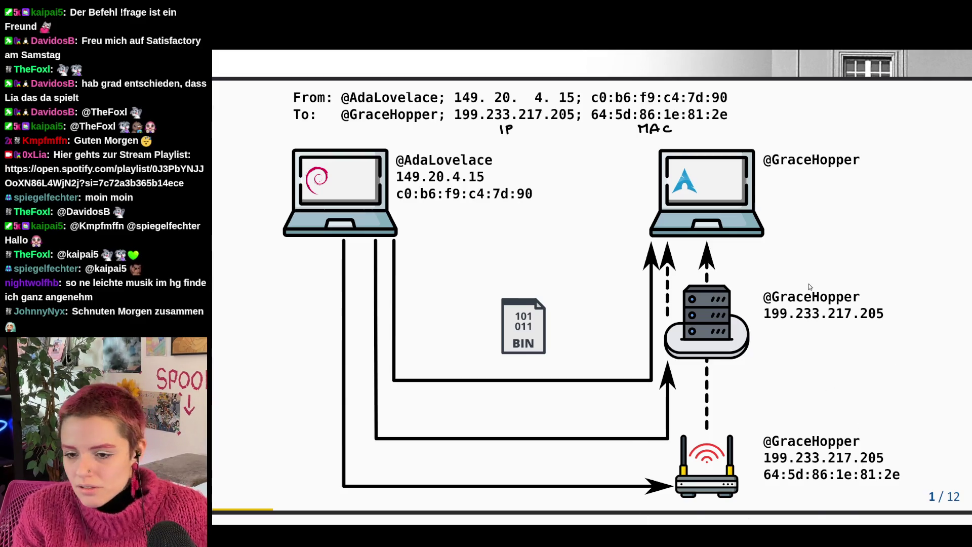
scroll(807, 332, "down", 10)
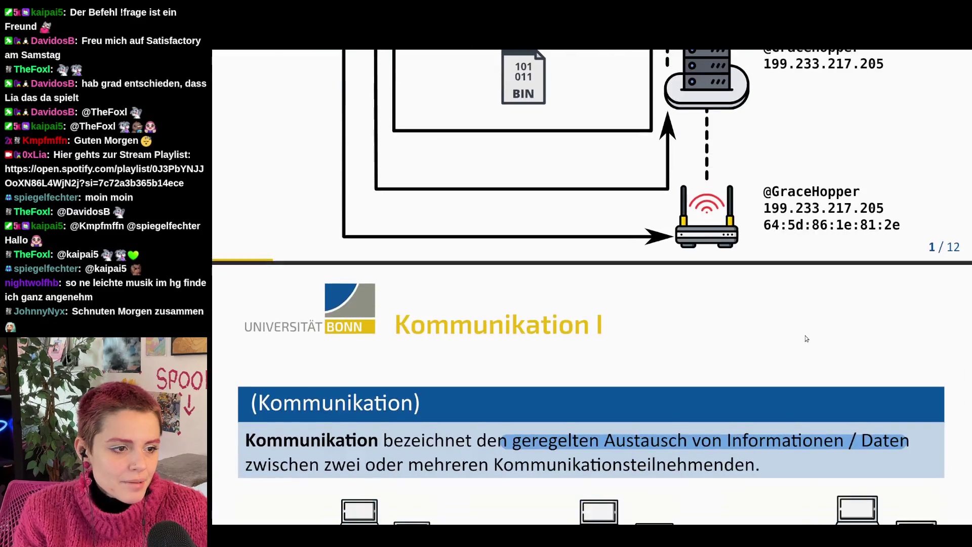
scroll(897, 150, "up", 2)
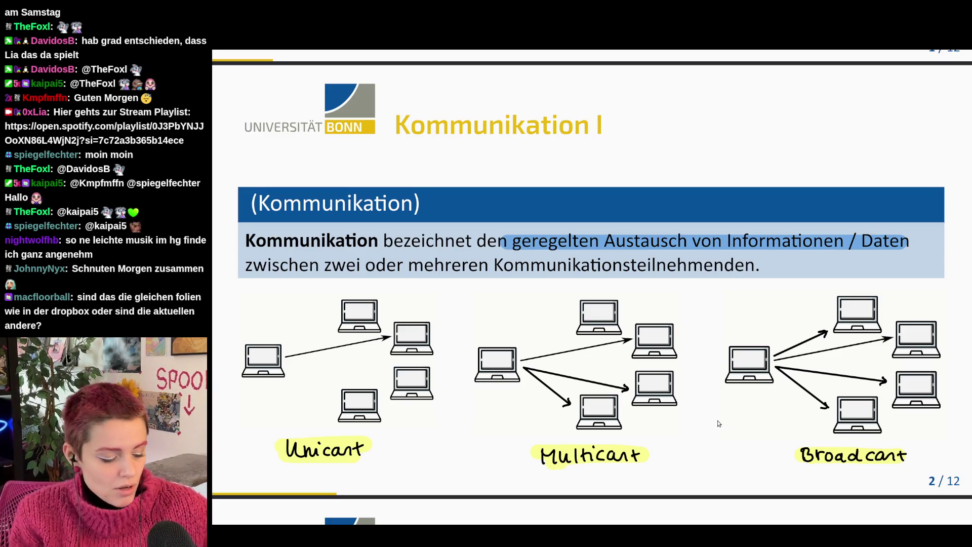
- Switch to the Folien_Rep_2025 Dolphin window and preview 02_CPU_BS_Prozesse_Zusammenfassung_v2.pdf
key("alt+Tab")
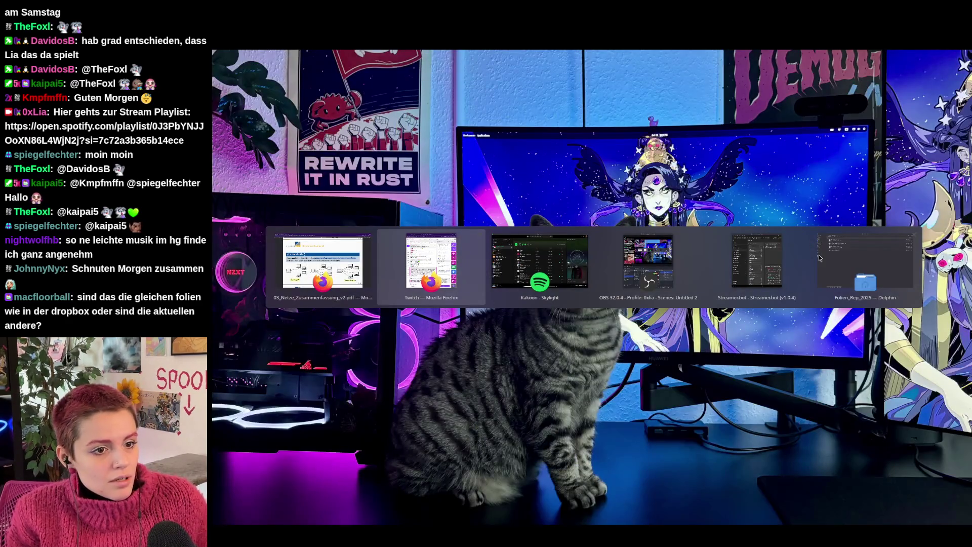
left_click(819, 258)
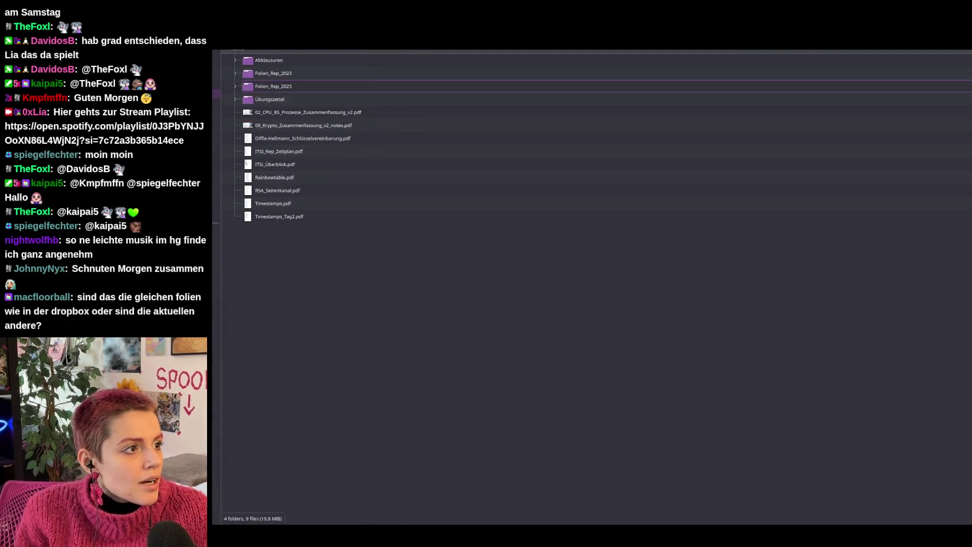
left_click(281, 113)
double_click(310, 114)
scroll(520, 188, "down", 3)
scroll(516, 228, "down", 10)
scroll(513, 250, "down", 2)
scroll(511, 264, "down", 2)
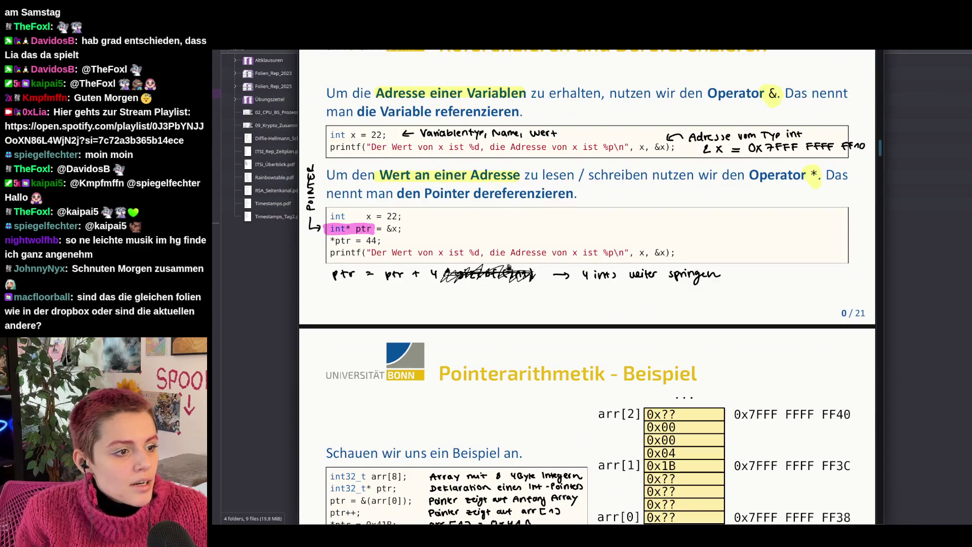
scroll(511, 265, "down", 5)
scroll(513, 262, "down", 5)
scroll(515, 258, "down", 5)
scroll(517, 255, "down", 5)
scroll(517, 256, "up", 3)
scroll(747, 89, "up", 10)
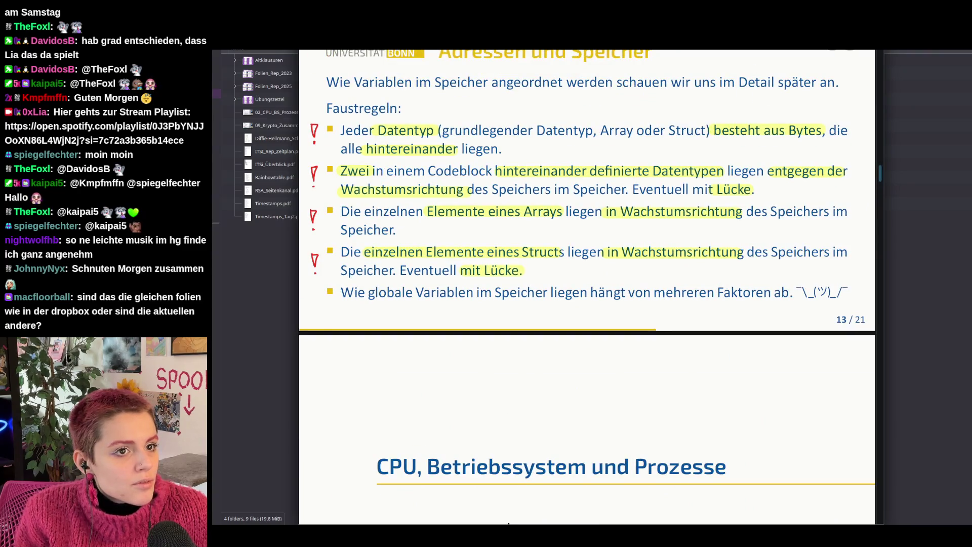
key("Escape")
- Move the CPU summary PDF into Folien_Rep_2025, overwriting the older copy
left_click_drag(346, 112, 273, 88)
left_click(318, 94)
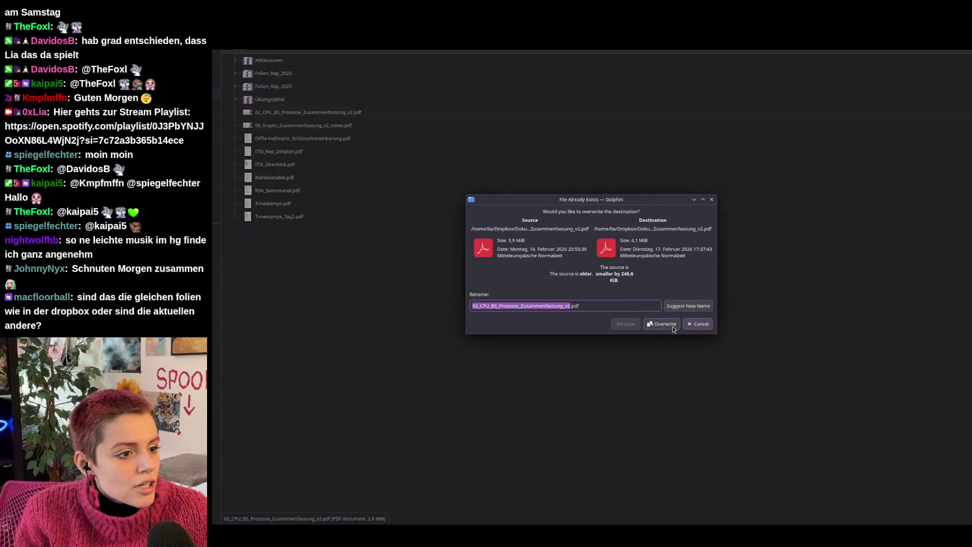
left_click(662, 323)
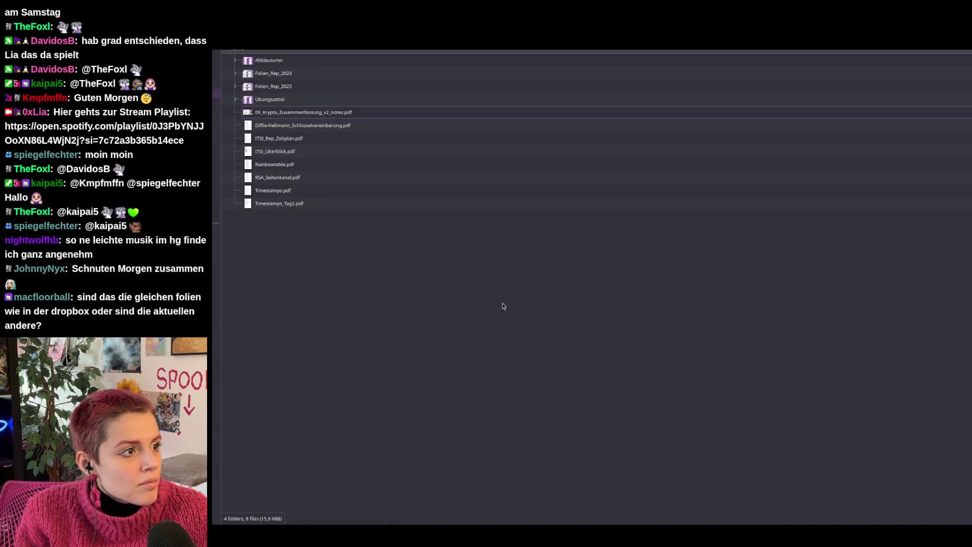
- Rename the Folien_Rep_2025 folder to Folien_Rep_2026
right_click(282, 88)
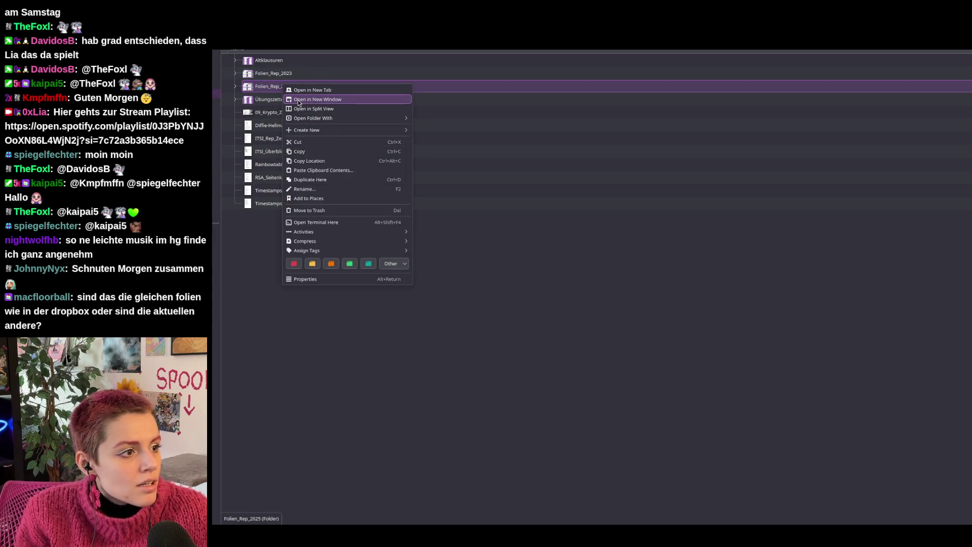
left_click(305, 189)
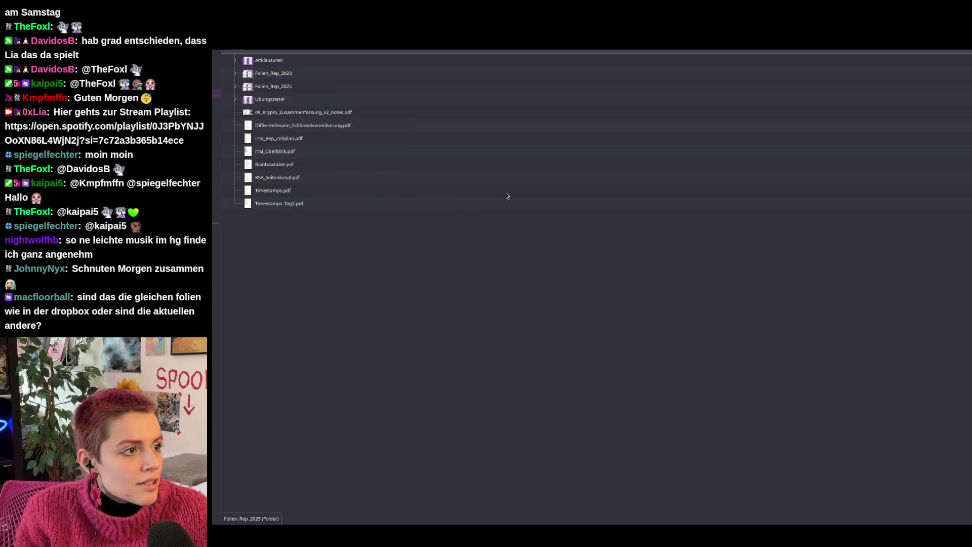
key("BackSpace")
type("6")
key("Return")
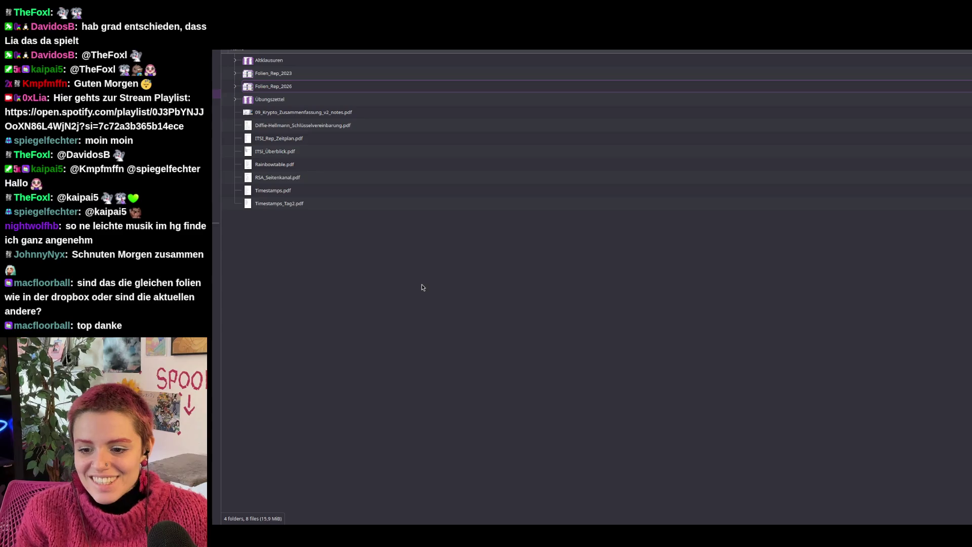
left_click(281, 138)
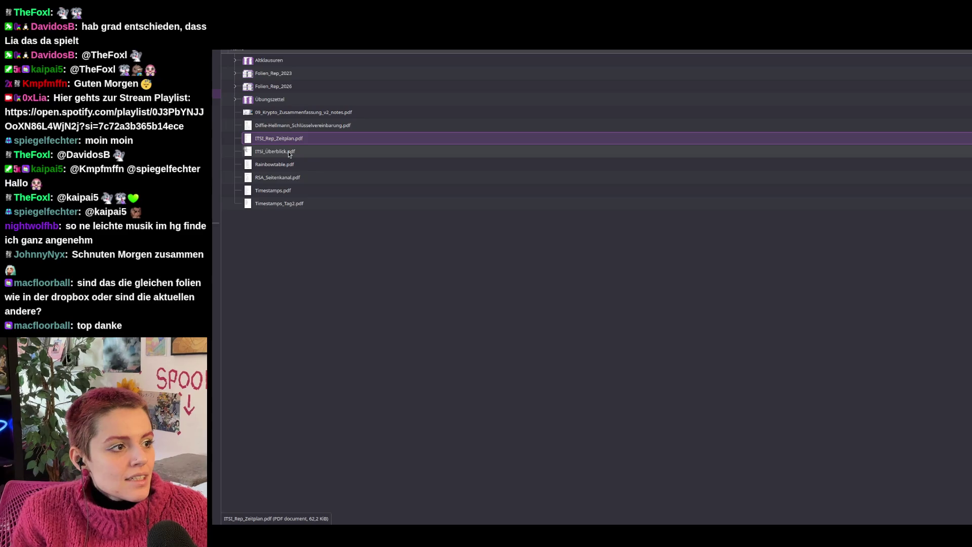
left_click(346, 222)
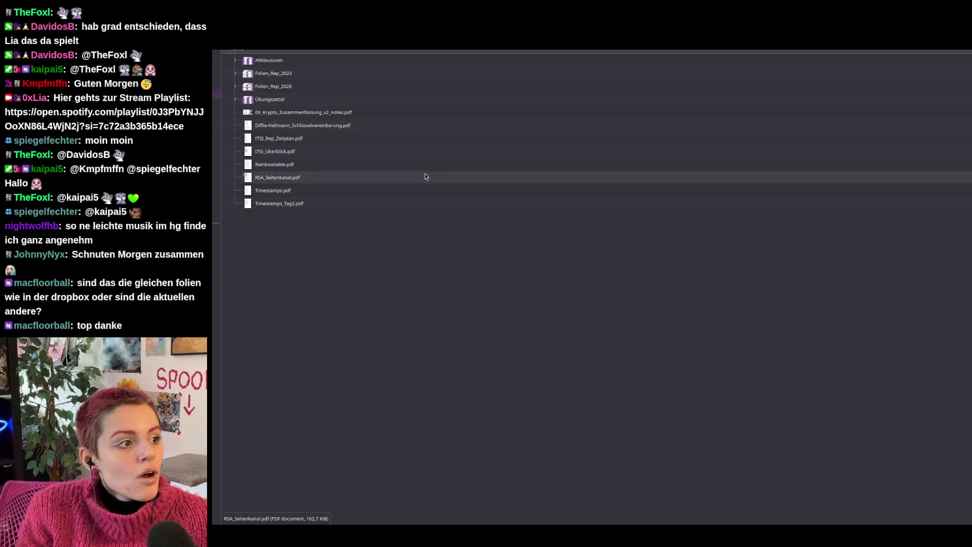
left_click(300, 154)
left_click(304, 292)
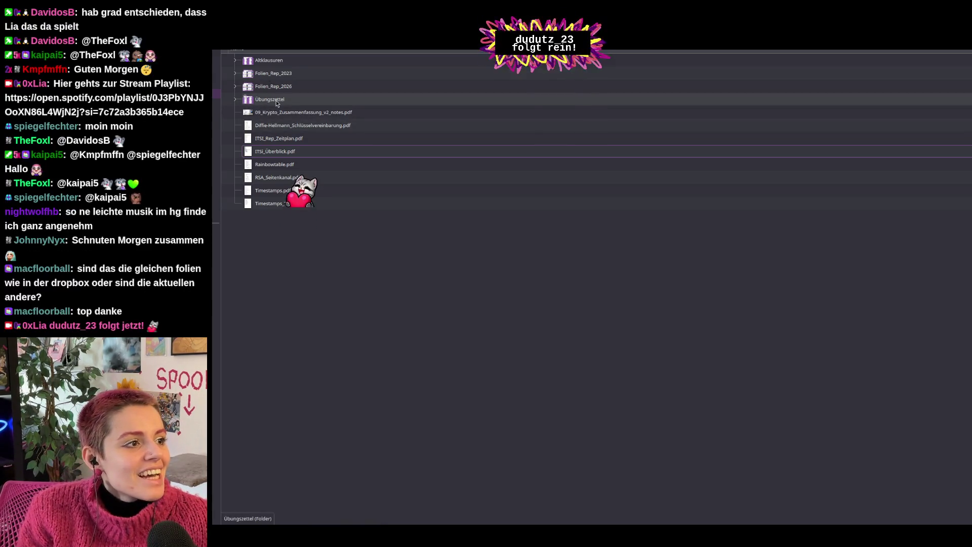
- Expand Übungszettel and rename it with the _24/25 semester suffix
left_click(236, 100)
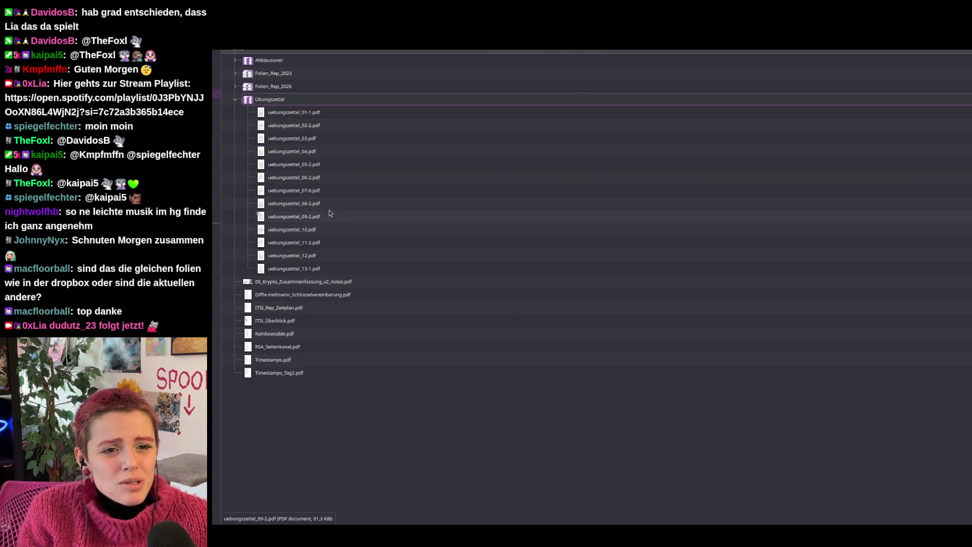
right_click(281, 101)
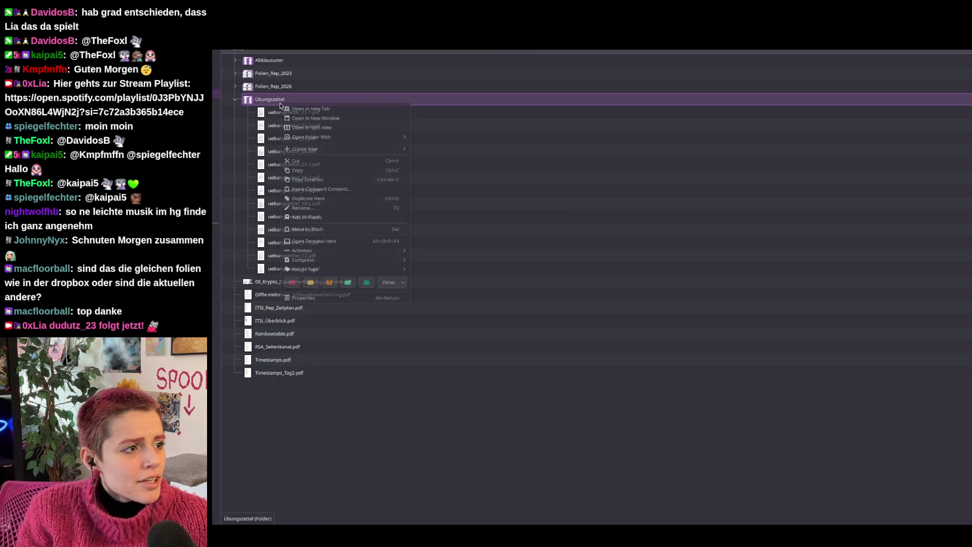
left_click(418, 179)
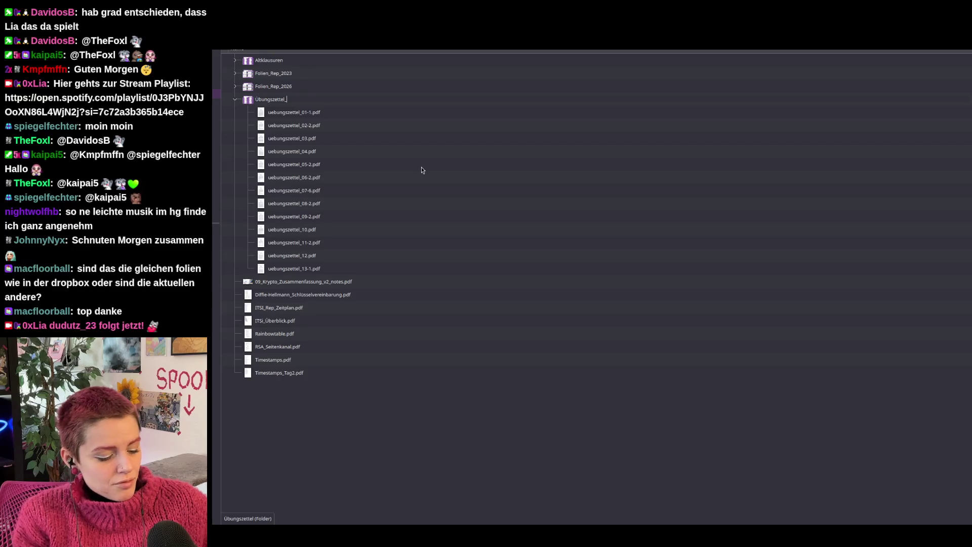
type("24/25")
key("Return")
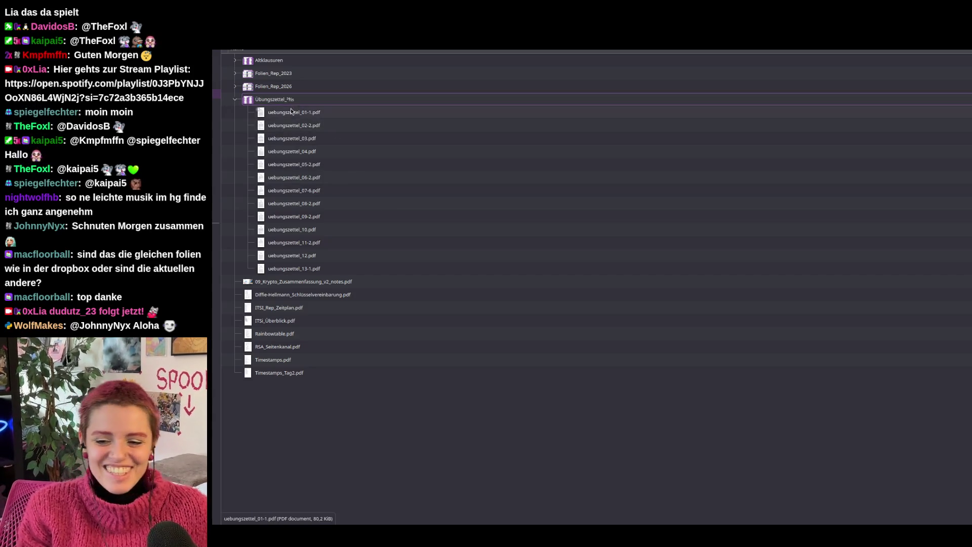
- Switch back to the Kommunikation I lecture PDF
key("alt+Tab")
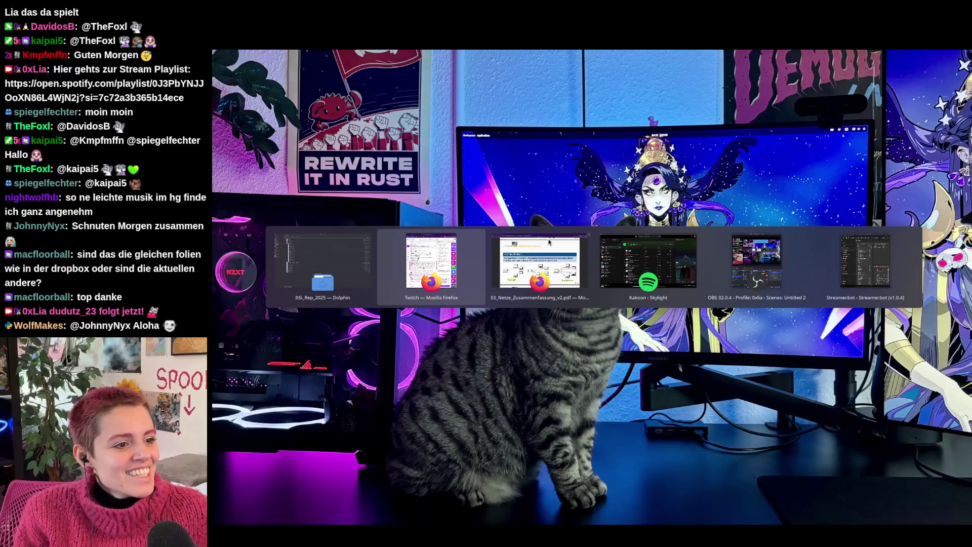
key("alt+Tab")
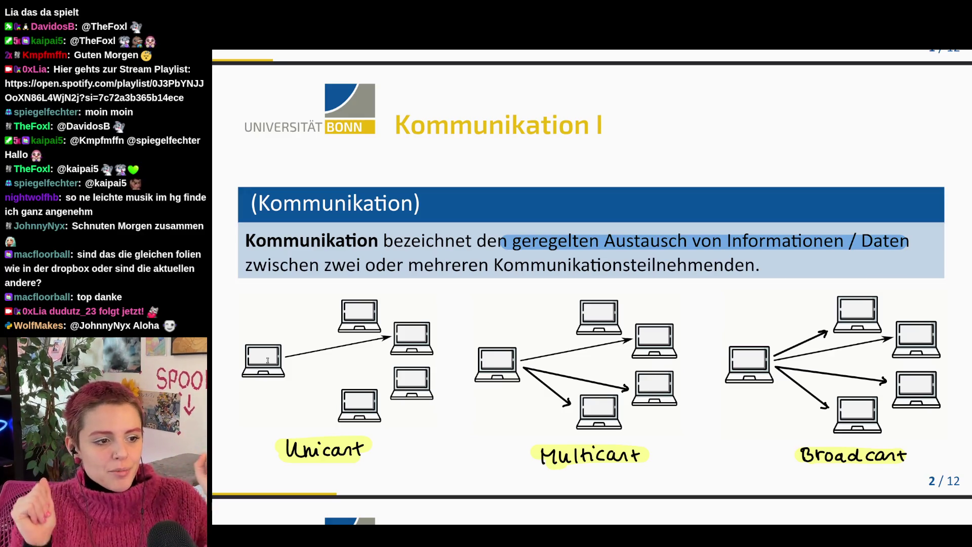
scroll(267, 361, "up", 1)
scroll(542, 459, "down", 1)
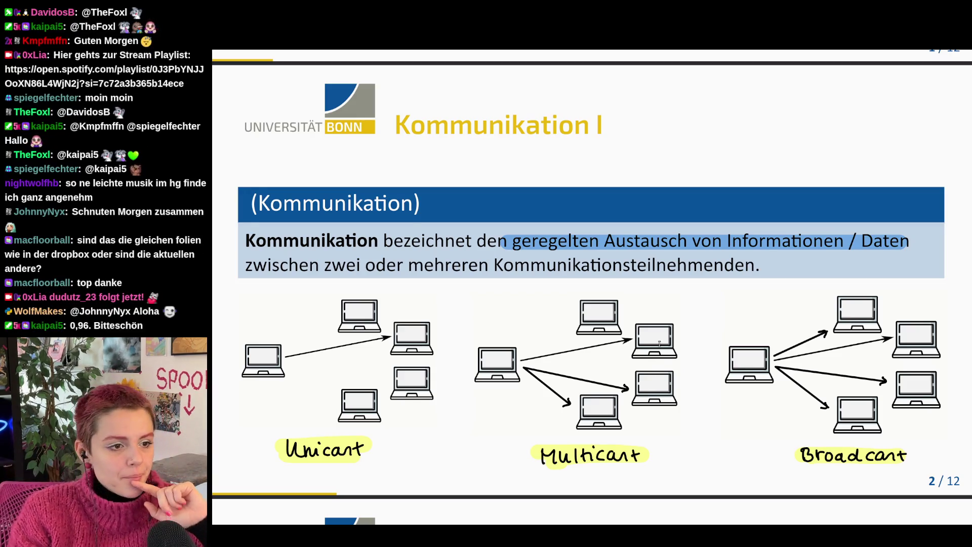
scroll(660, 344, "down", 5)
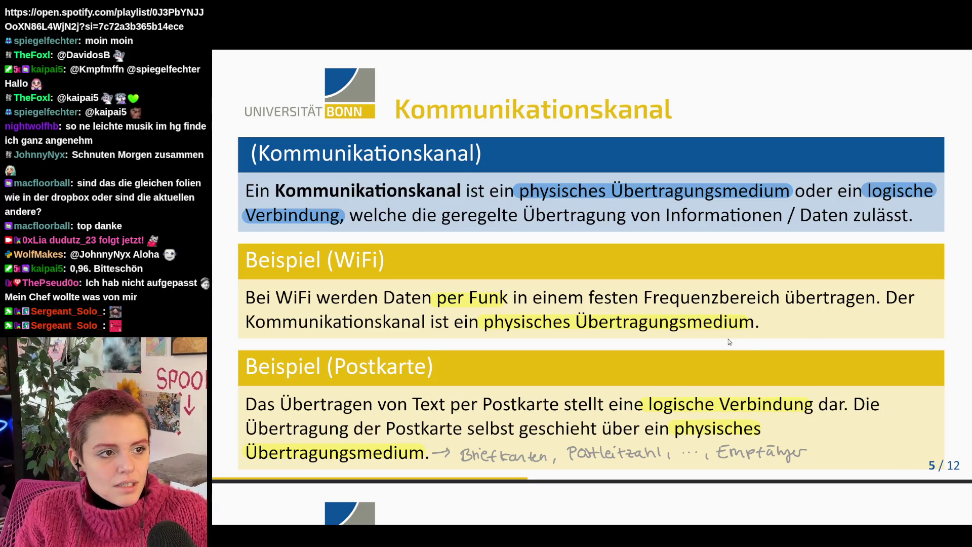
scroll(729, 342, "down", 5)
scroll(729, 342, "down", 3)
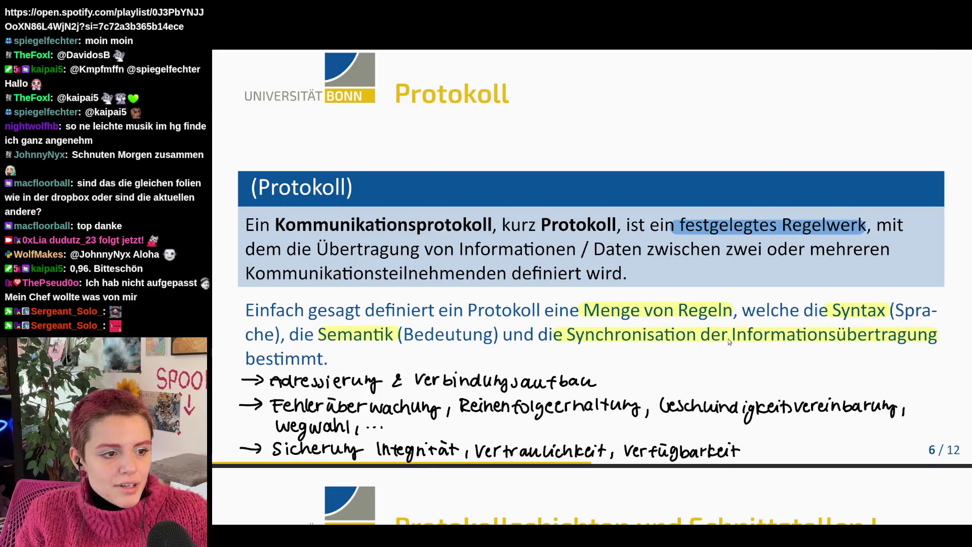
scroll(729, 339, "up", 1)
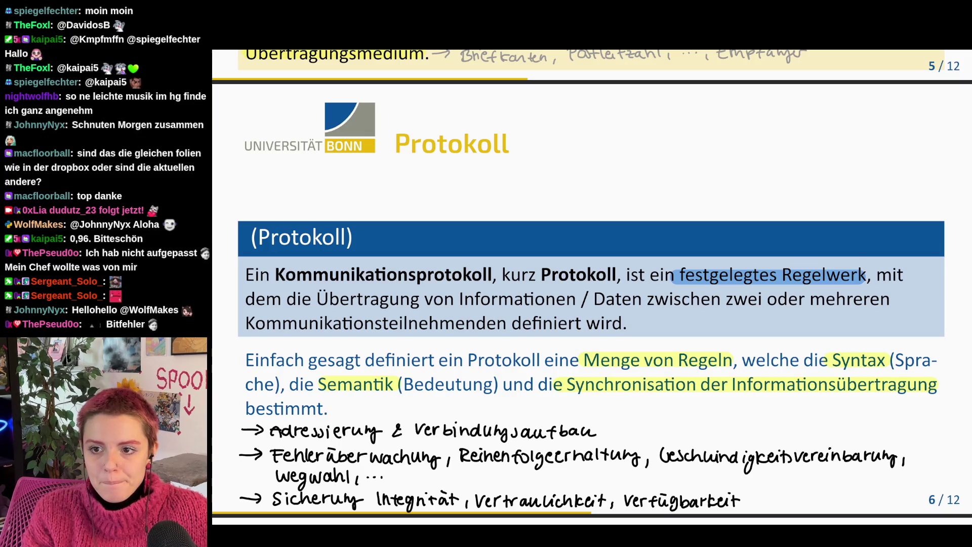
scroll(789, 237, "down", 5)
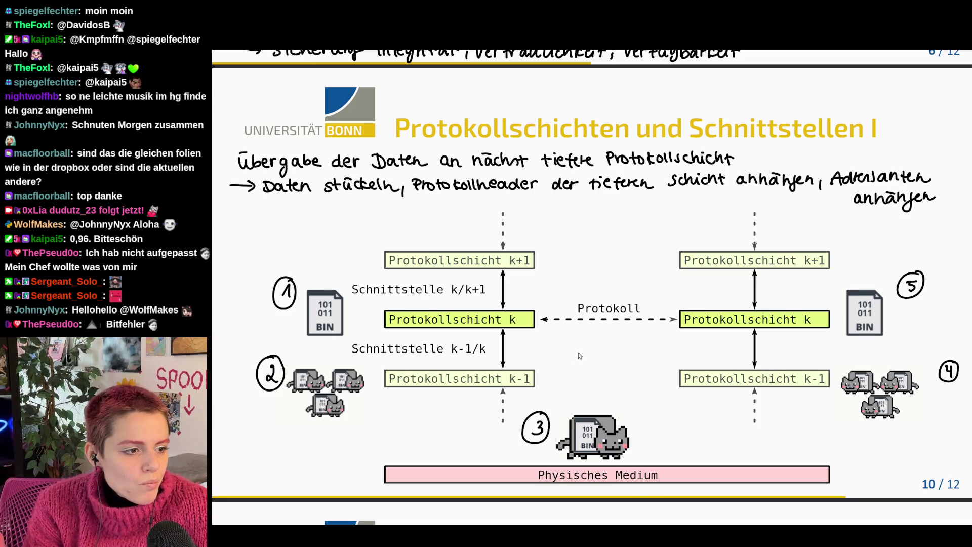
scroll(578, 355, "down", 5)
scroll(642, 281, "down", 3)
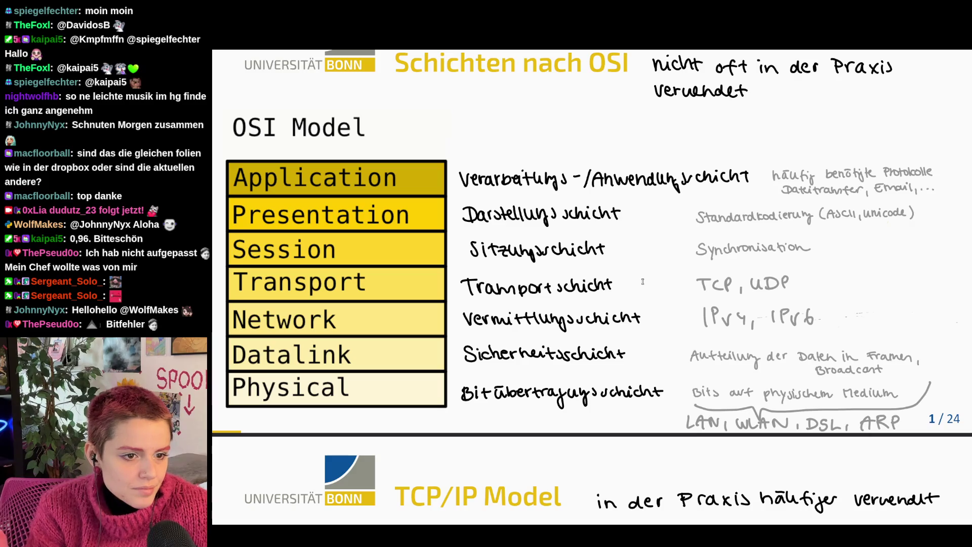
scroll(642, 281, "up", 3)
scroll(684, 319, "up", 3)
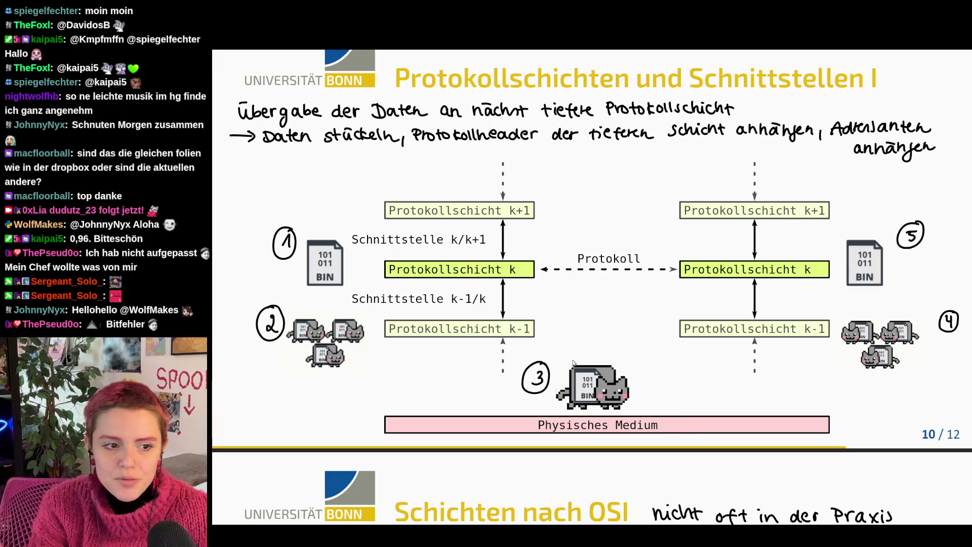
scroll(656, 442, "up", 1)
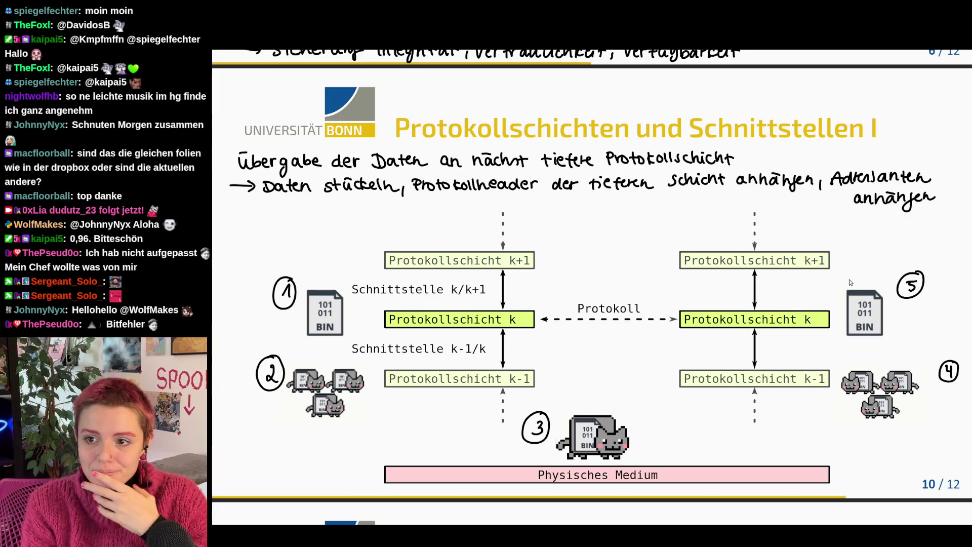
scroll(916, 234, "down", 5)
scroll(917, 233, "down", 4)
scroll(935, 216, "down", 2)
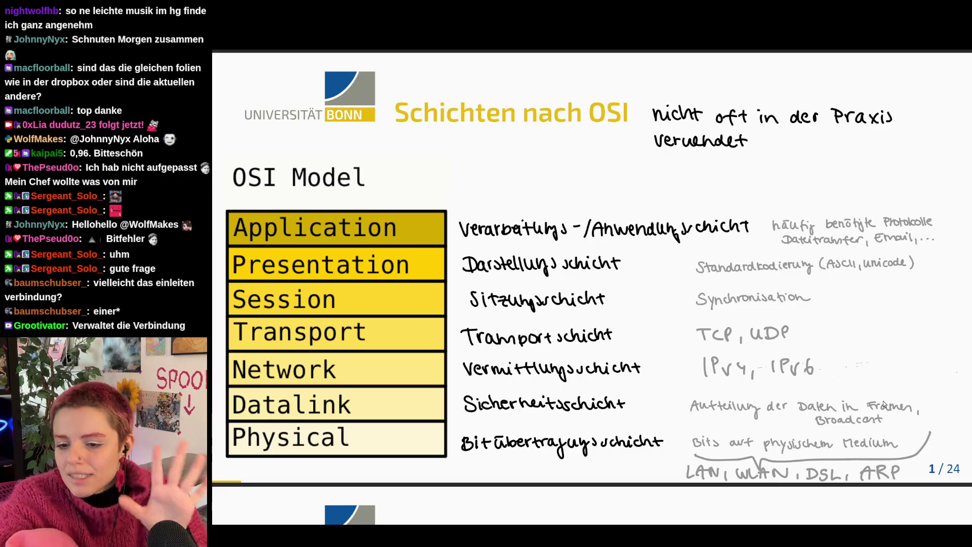
scroll(899, 297, "down", 2)
scroll(899, 296, "down", 4)
scroll(899, 296, "down", 4)
scroll(911, 289, "down", 1)
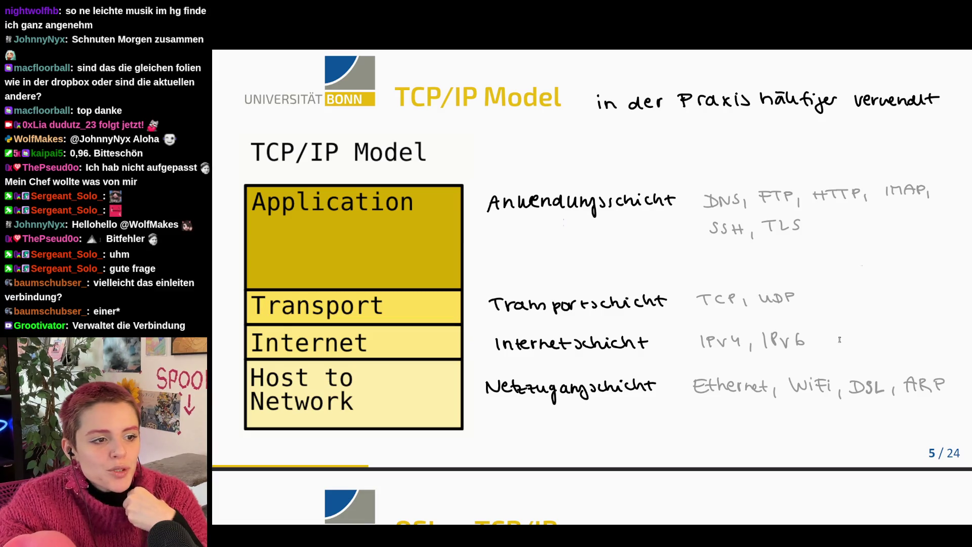
scroll(866, 379, "up", 2)
scroll(866, 379, "up", 5)
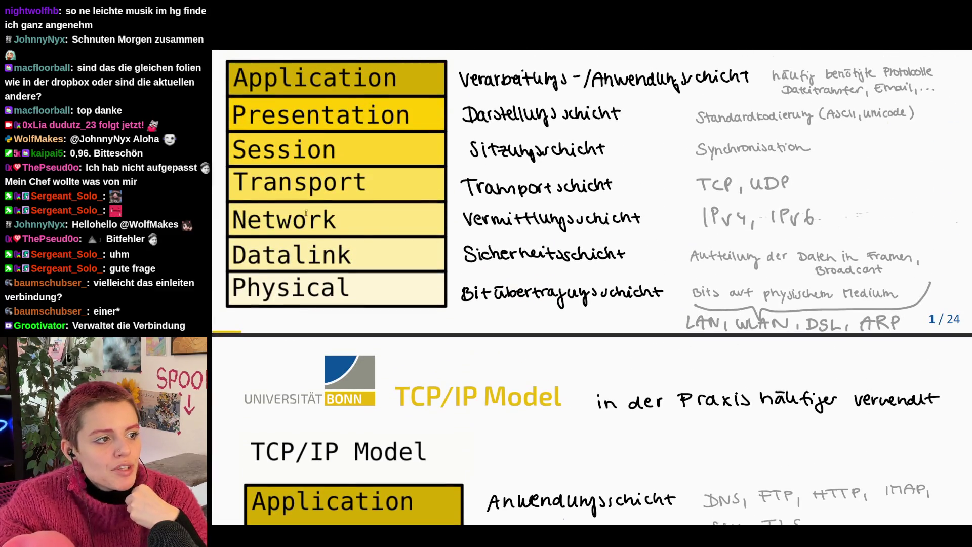
scroll(657, 342, "down", 6)
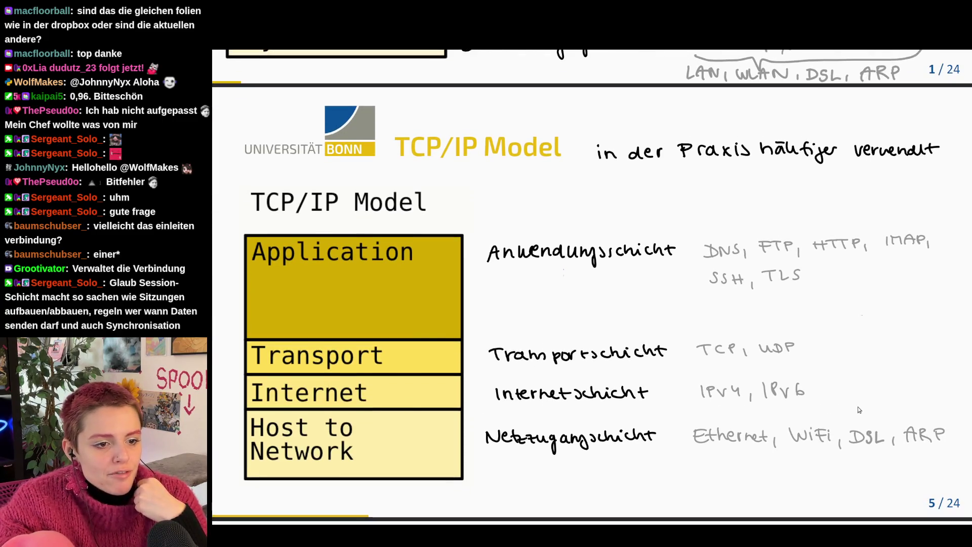
scroll(859, 410, "up", 5)
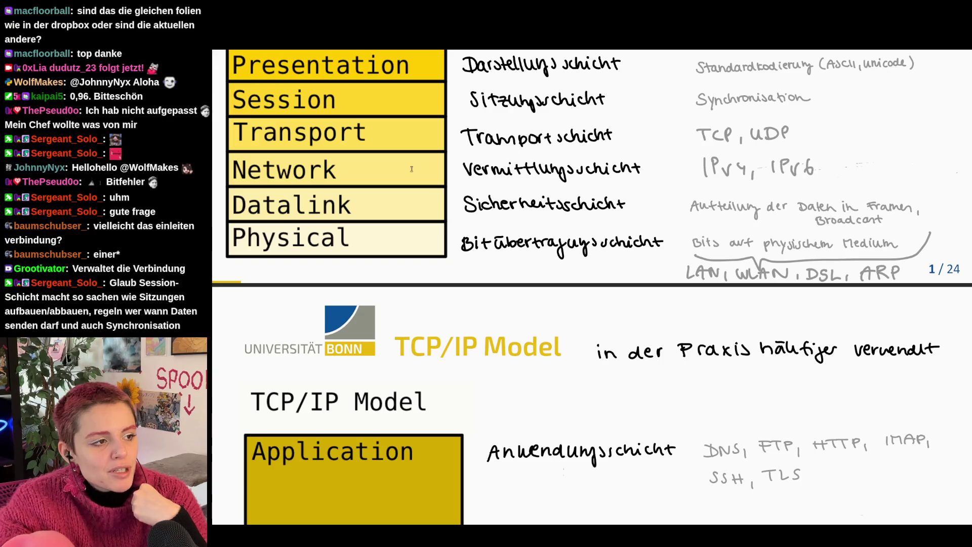
scroll(728, 464, "down", 6)
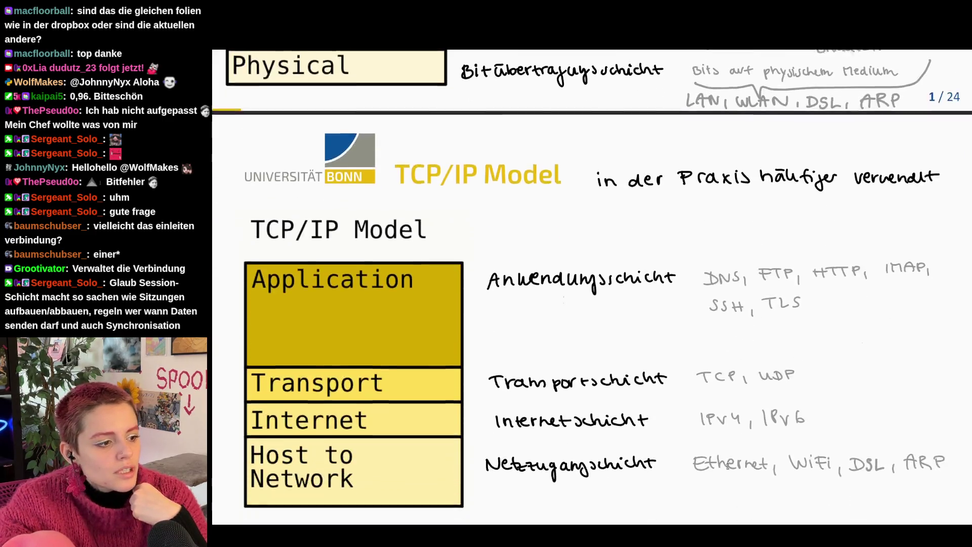
scroll(419, 458, "up", 2)
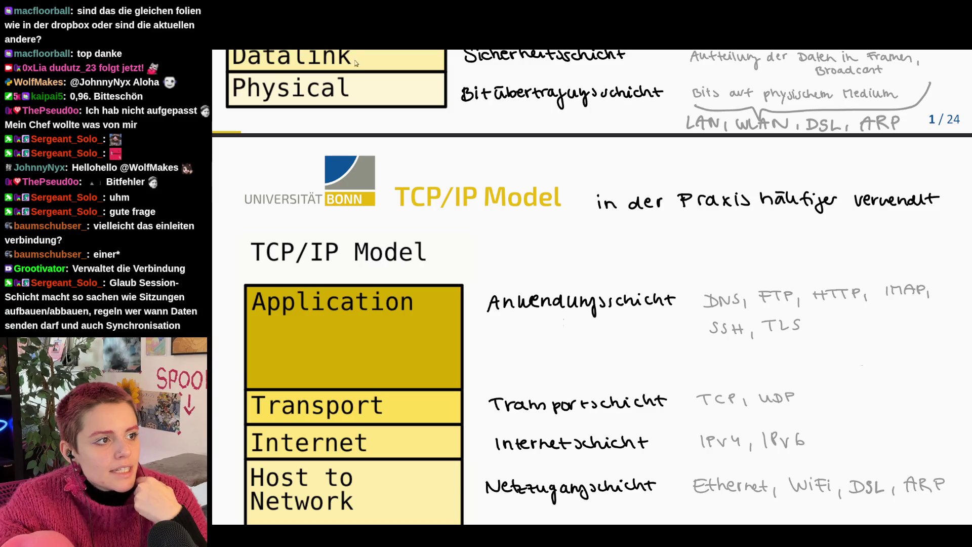
scroll(285, 443, "down", 1)
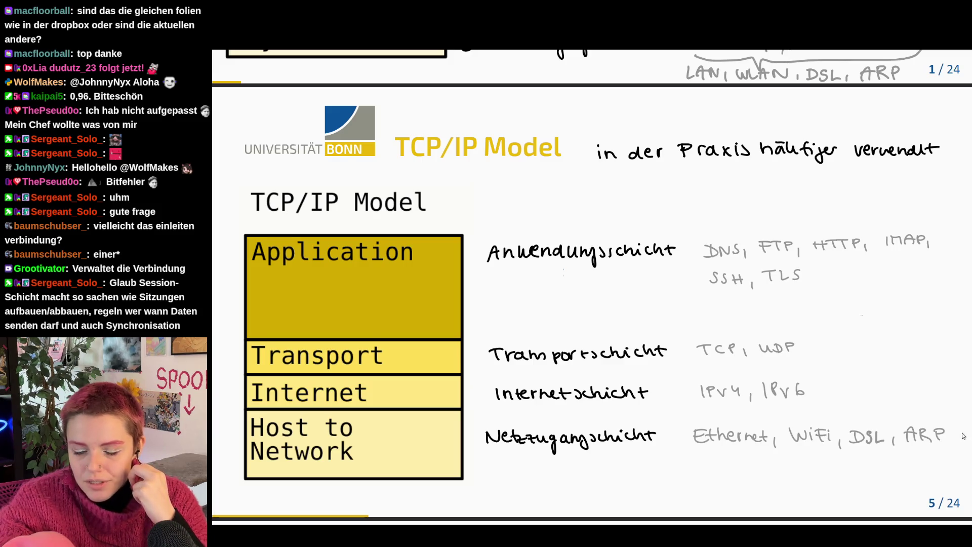
scroll(962, 435, "up", 5)
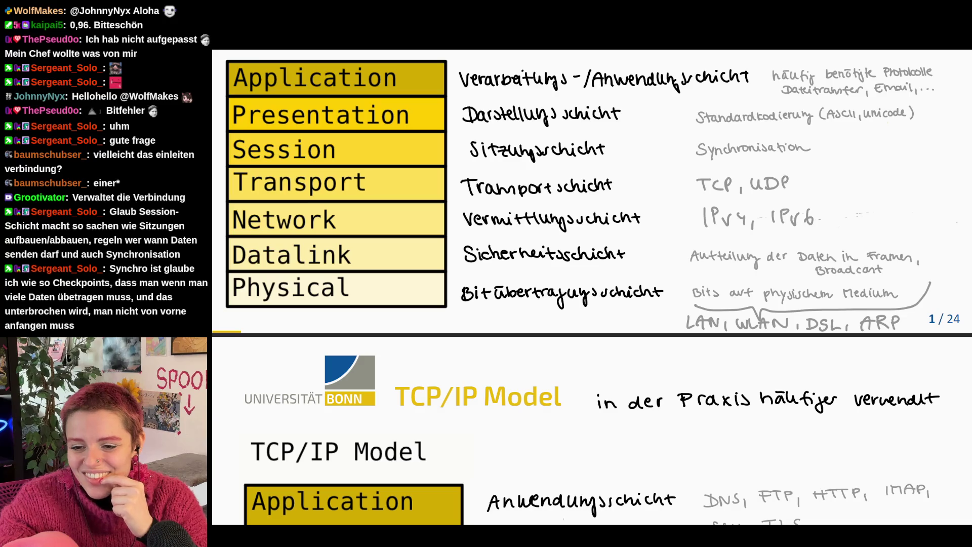
scroll(834, 243, "down", 5)
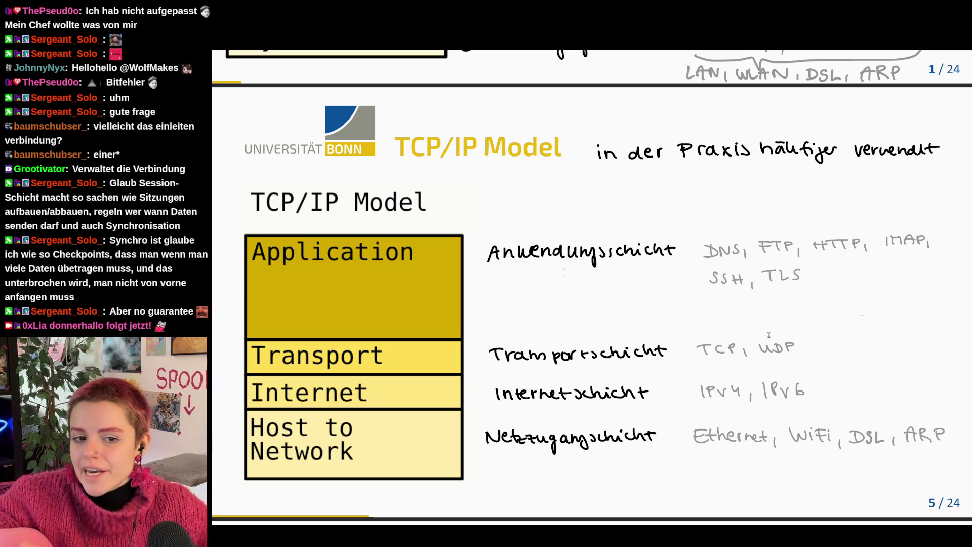
scroll(768, 334, "up", 3)
scroll(769, 334, "up", 2)
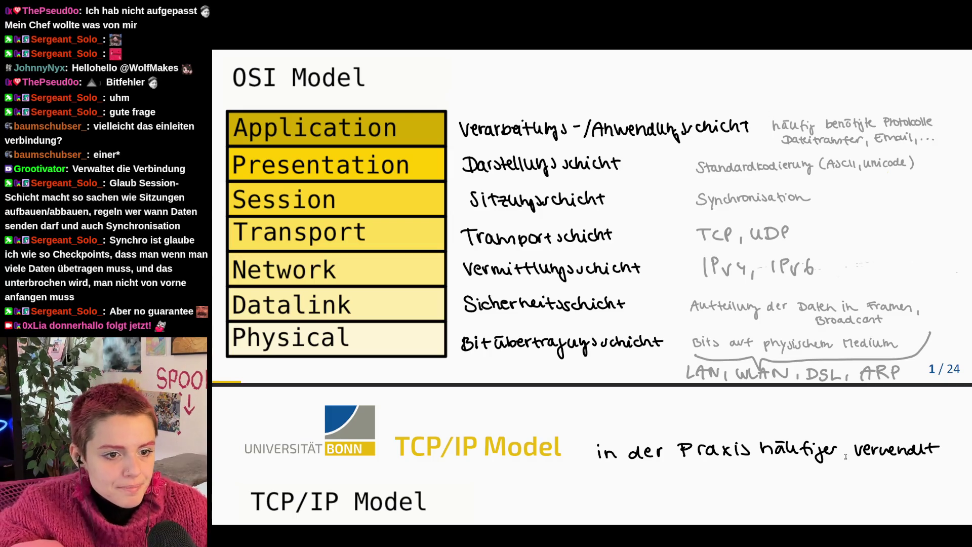
scroll(859, 434, "down", 5)
scroll(858, 434, "down", 5)
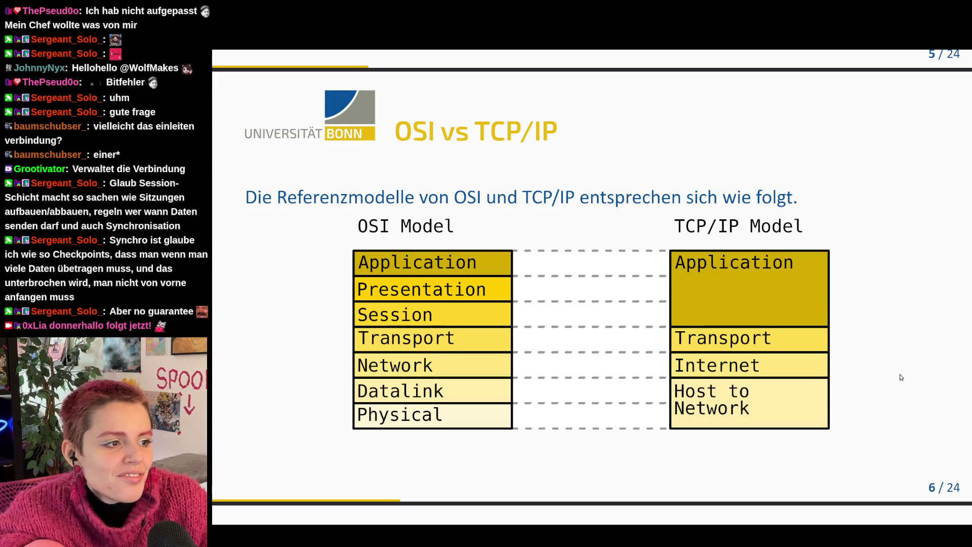
scroll(901, 378, "down", 5)
scroll(901, 377, "down", 3)
scroll(901, 378, "down", 4)
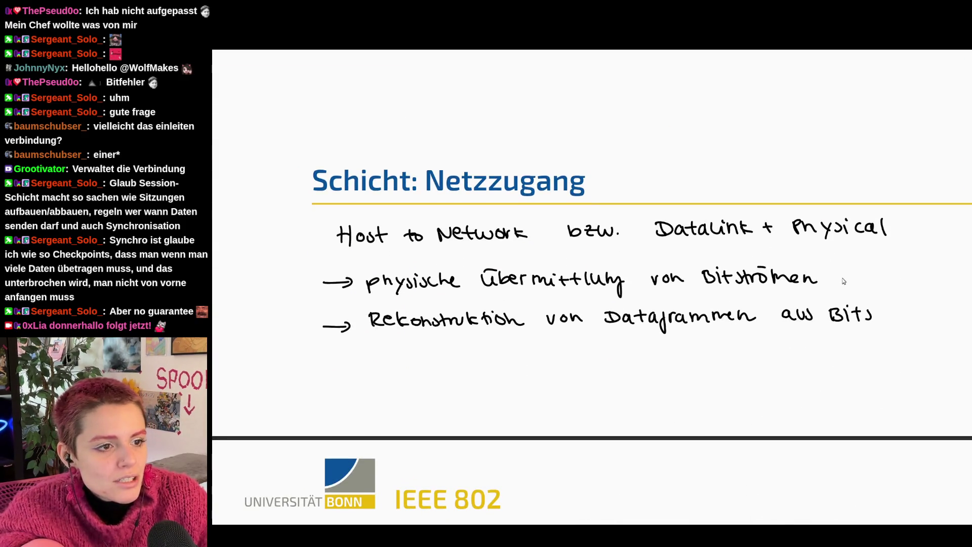
scroll(938, 366, "up", 3)
scroll(873, 392, "up", 1)
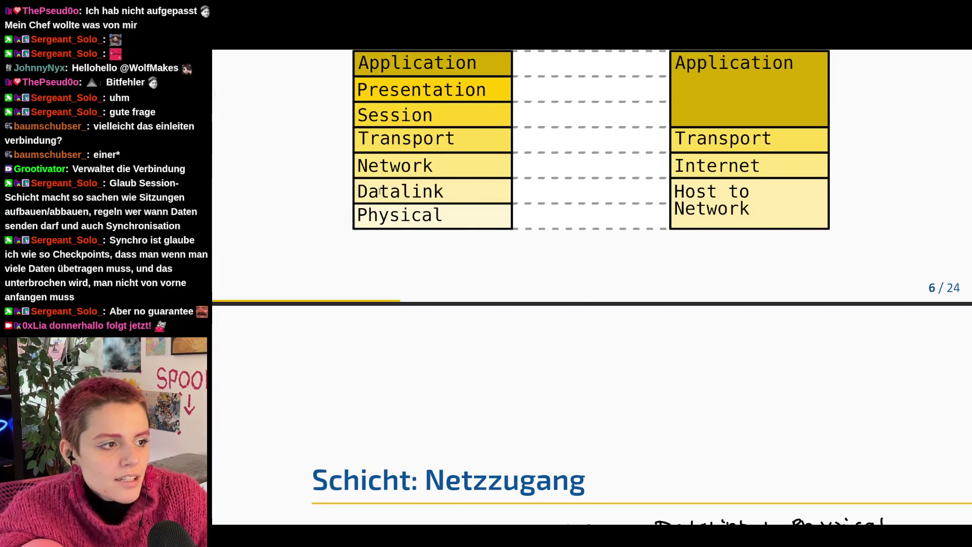
scroll(734, 303, "down", 3)
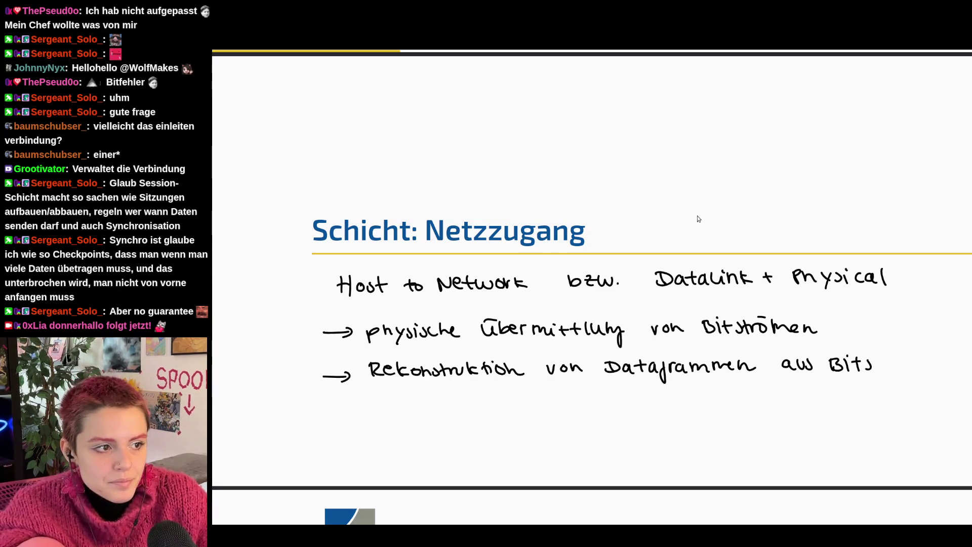
scroll(741, 259, "down", 3)
scroll(741, 258, "down", 5)
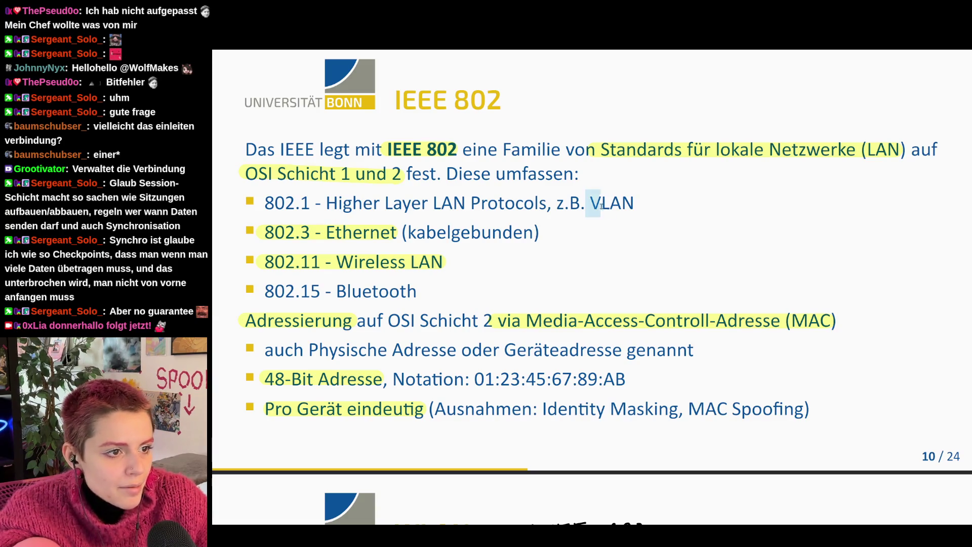
left_click_drag(337, 261, 442, 264)
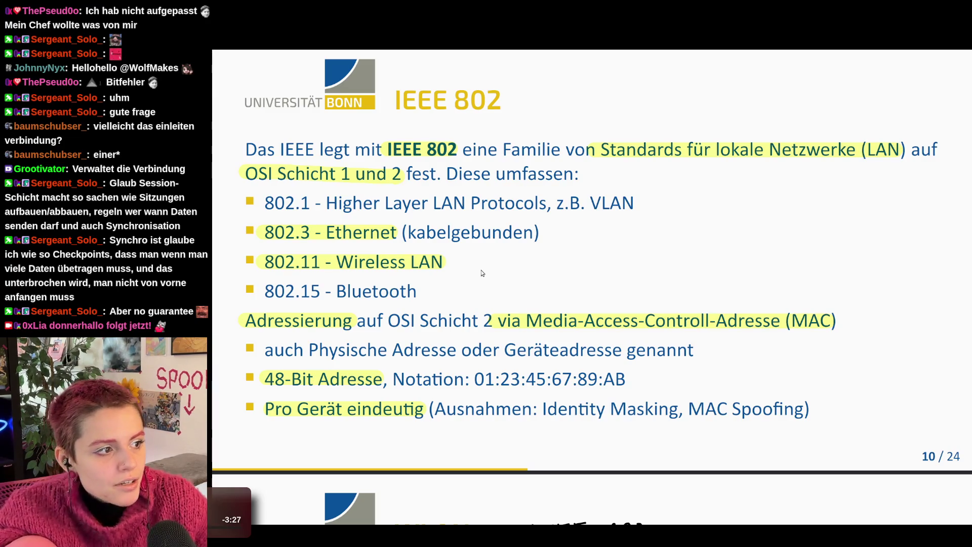
left_click_drag(261, 196, 380, 262)
left_click(441, 279)
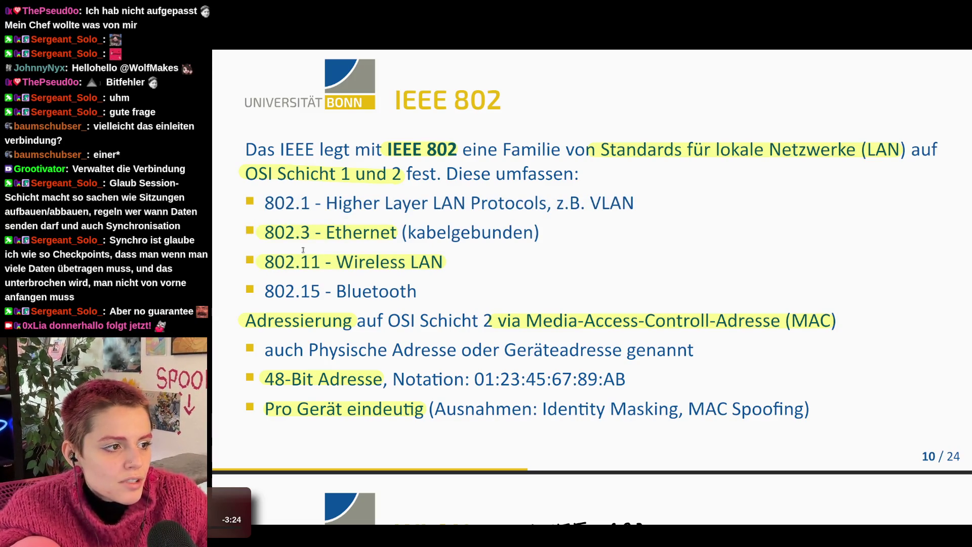
left_click_drag(325, 232, 400, 238)
left_click_drag(336, 262, 443, 263)
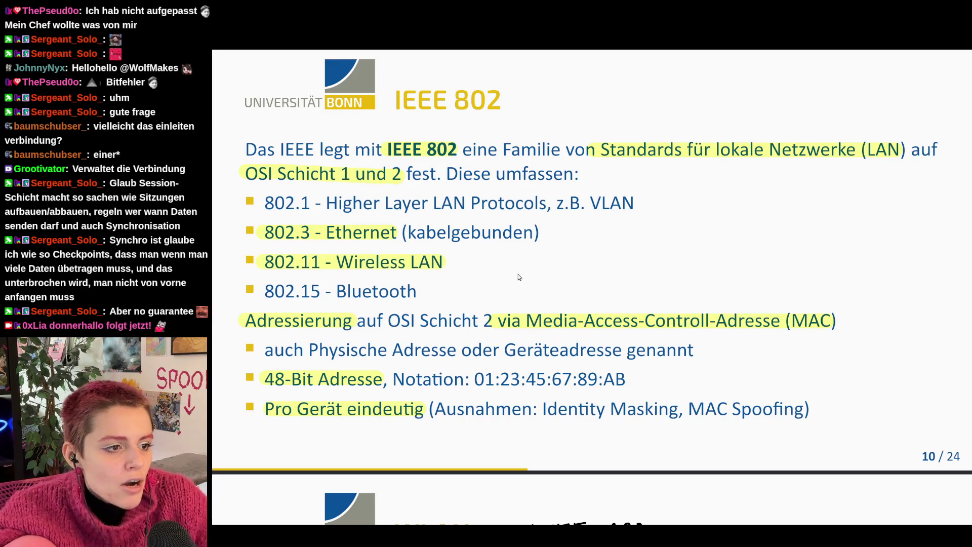
scroll(519, 278, "up", 15)
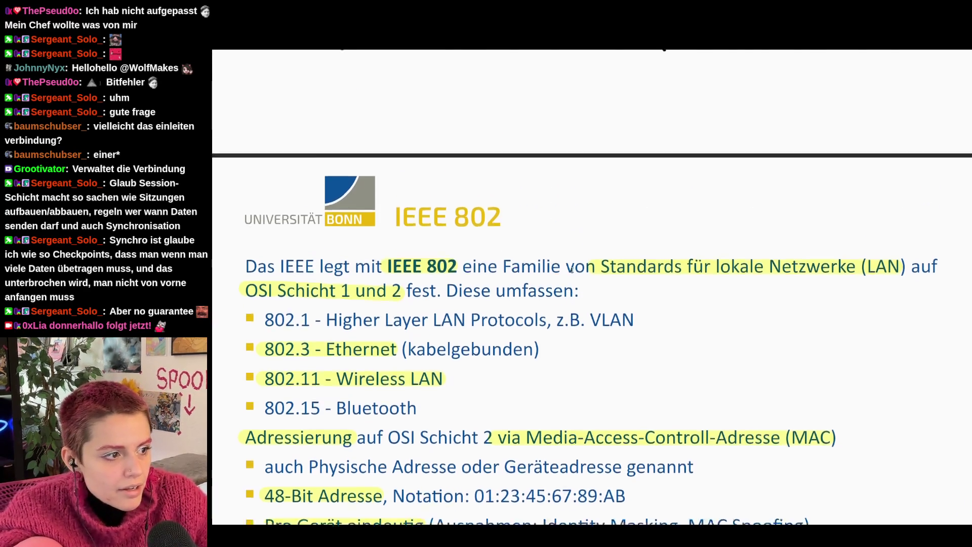
scroll(502, 322, "up", 3)
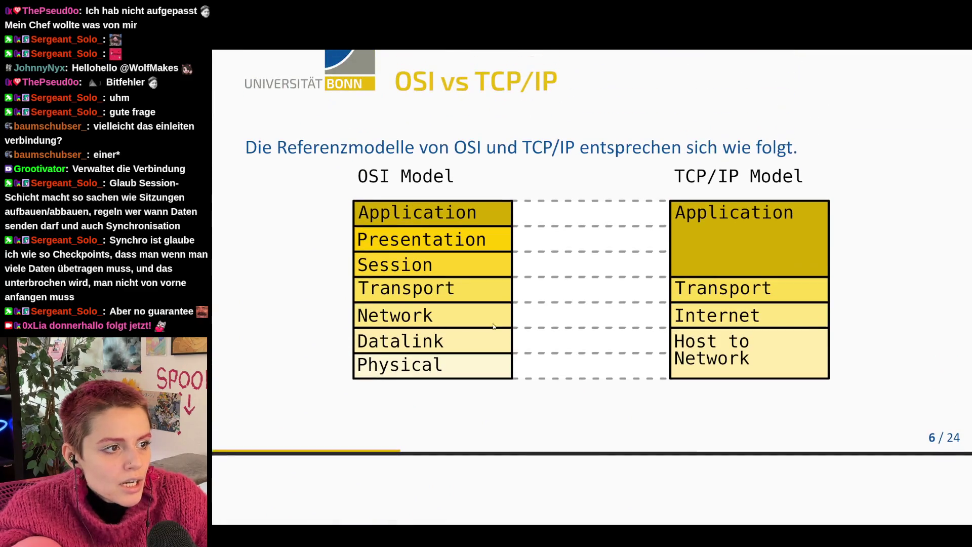
- Point out Datalink in the OSI model and the MAC address notation while moving to the IEEE 802 slide
left_click_drag(357, 340, 445, 342)
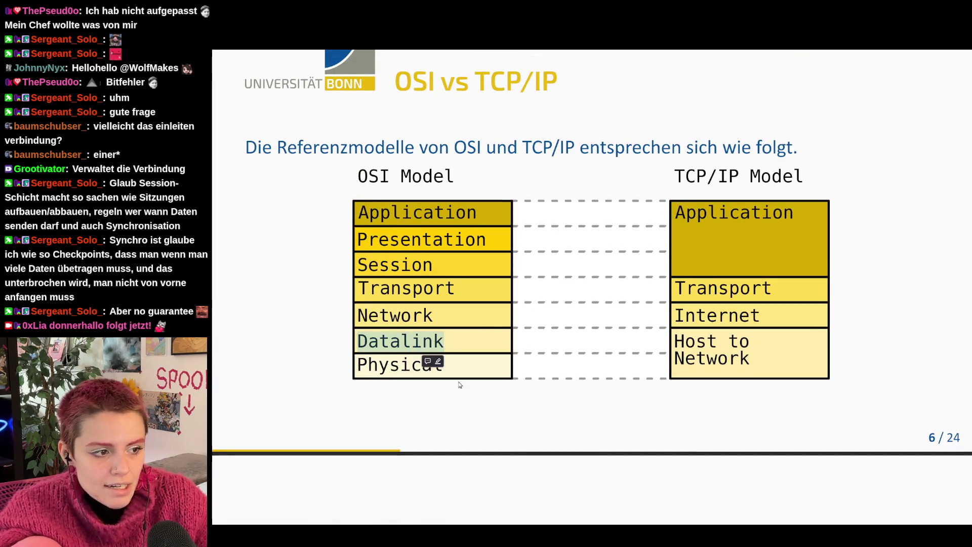
scroll(584, 486, "down", 6)
scroll(532, 456, "down", 5)
scroll(490, 430, "down", 3)
scroll(702, 396, "down", 1)
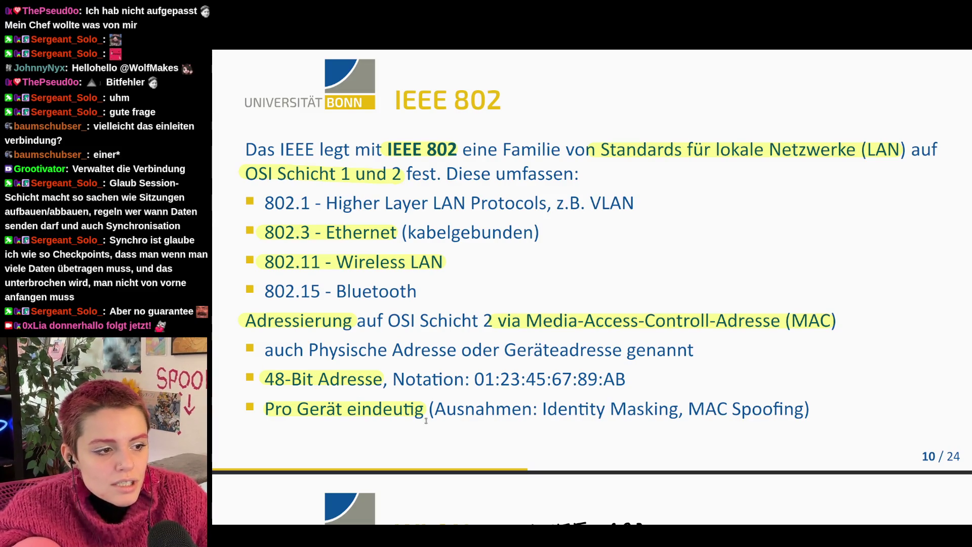
left_click_drag(499, 378, 602, 378)
left_click(634, 380)
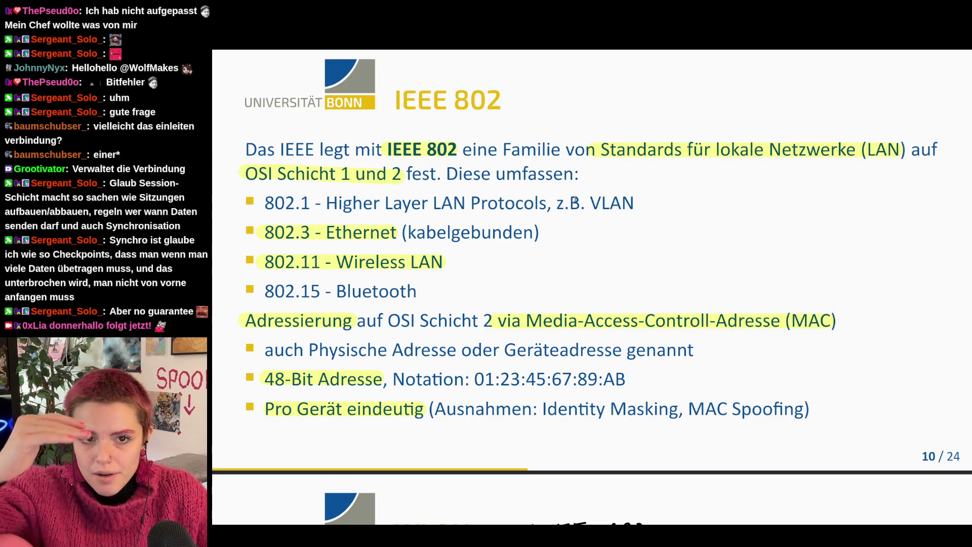
scroll(575, 202, "up", 5)
scroll(580, 273, "up", 5)
scroll(590, 367, "up", 5)
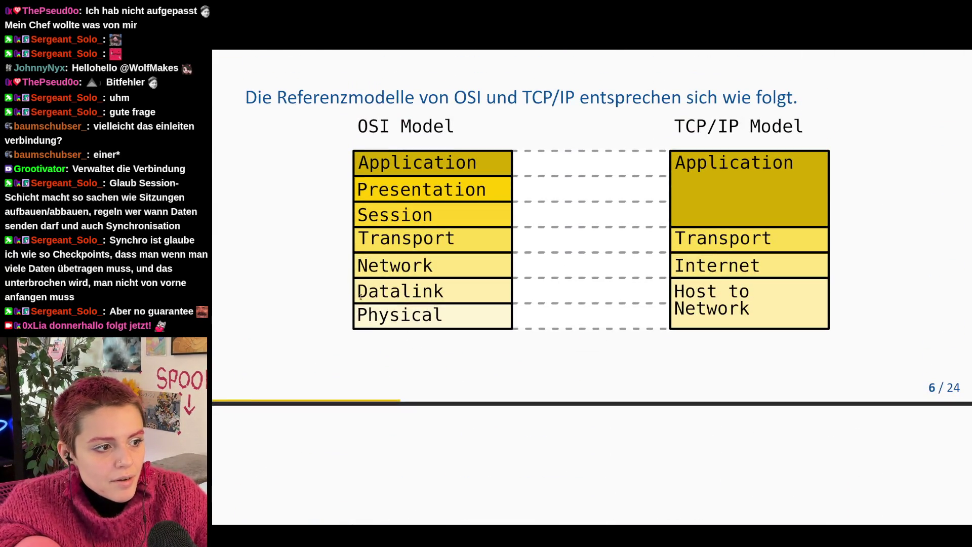
left_click_drag(362, 295, 434, 295)
left_click(427, 317)
left_click_drag(361, 293, 446, 295)
left_click(445, 313)
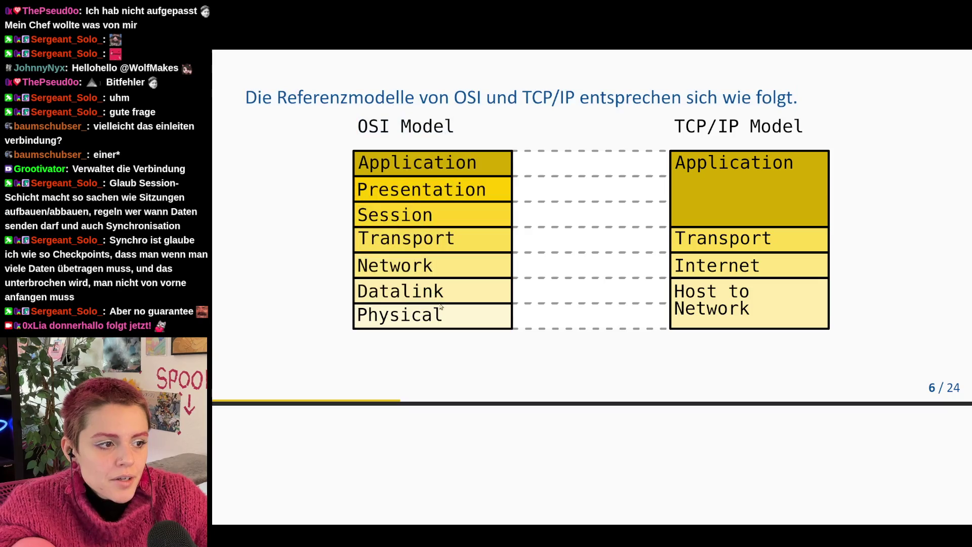
scroll(592, 442, "down", 15)
scroll(592, 442, "down", 5)
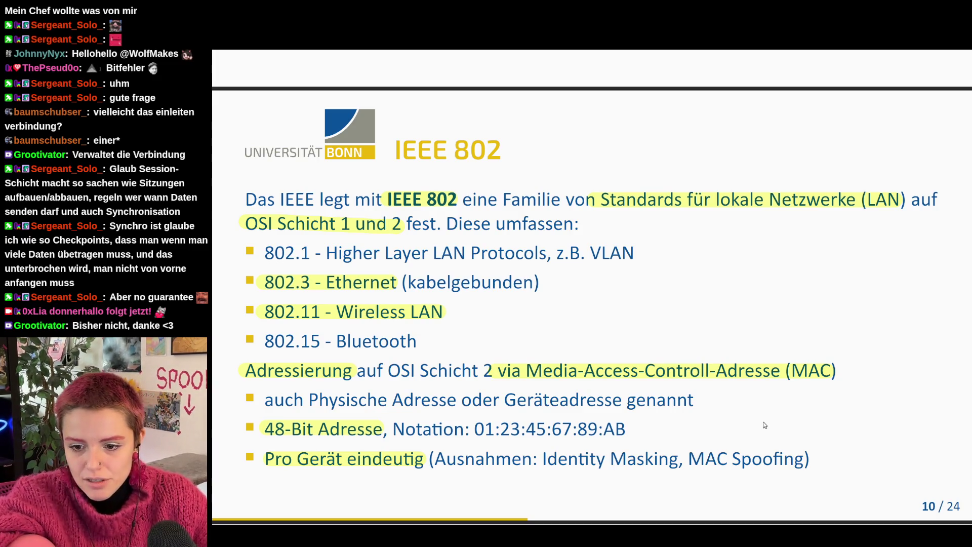
scroll(717, 320, "down", 3)
scroll(717, 319, "down", 5)
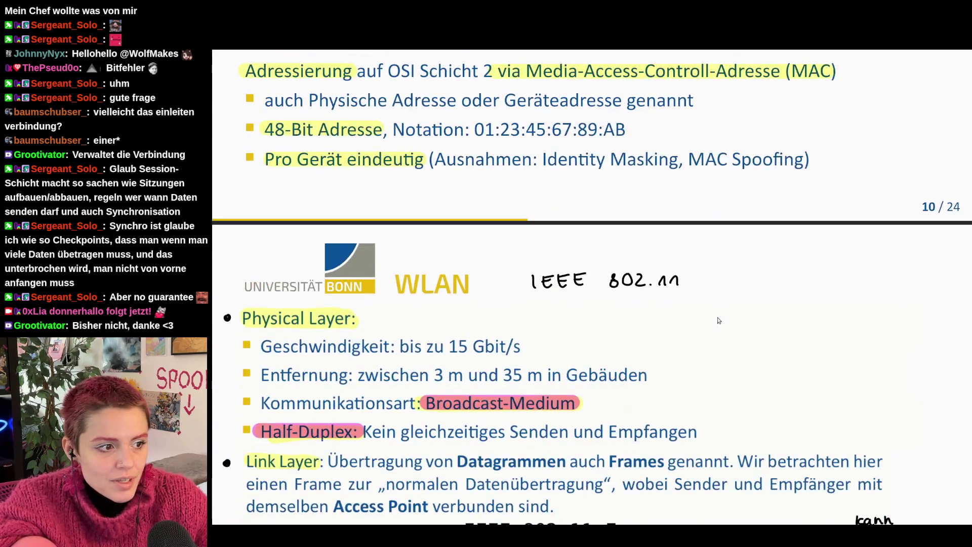
scroll(718, 319, "down", 2)
scroll(718, 320, "up", 2)
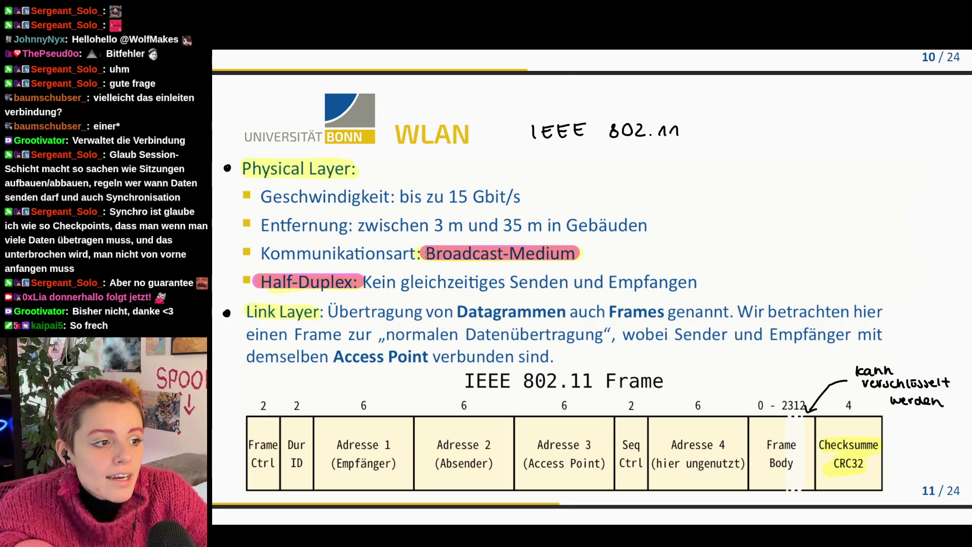
- Point out Broadcast-Medium on the WLAN 802.11 frame slide
left_click_drag(424, 252, 577, 257)
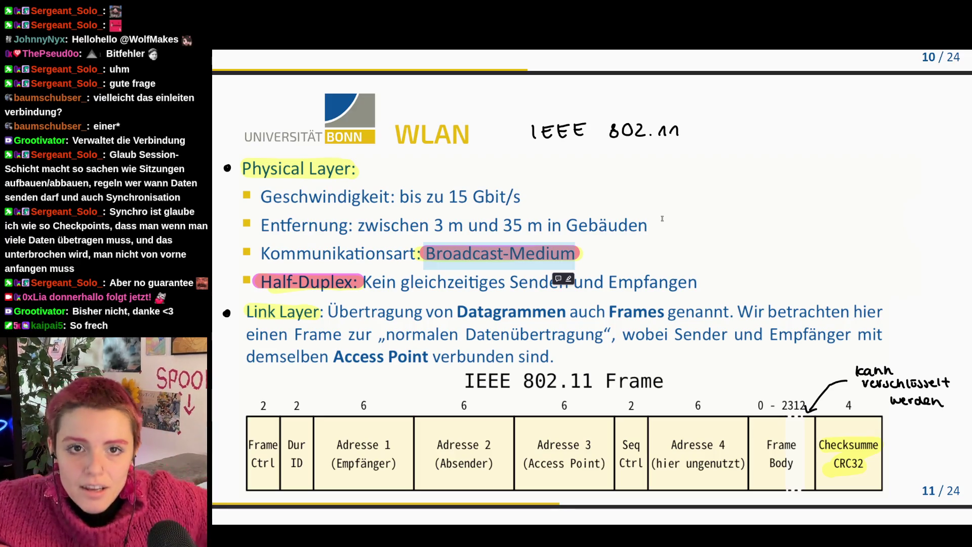
left_click(662, 219)
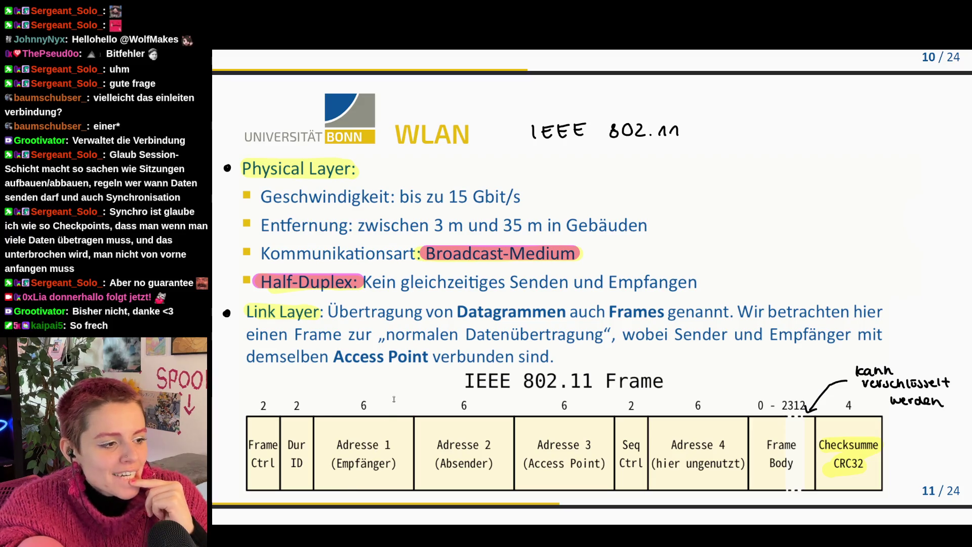
scroll(395, 397, "up", 1)
scroll(364, 394, "up", 5)
scroll(327, 392, "down", 1)
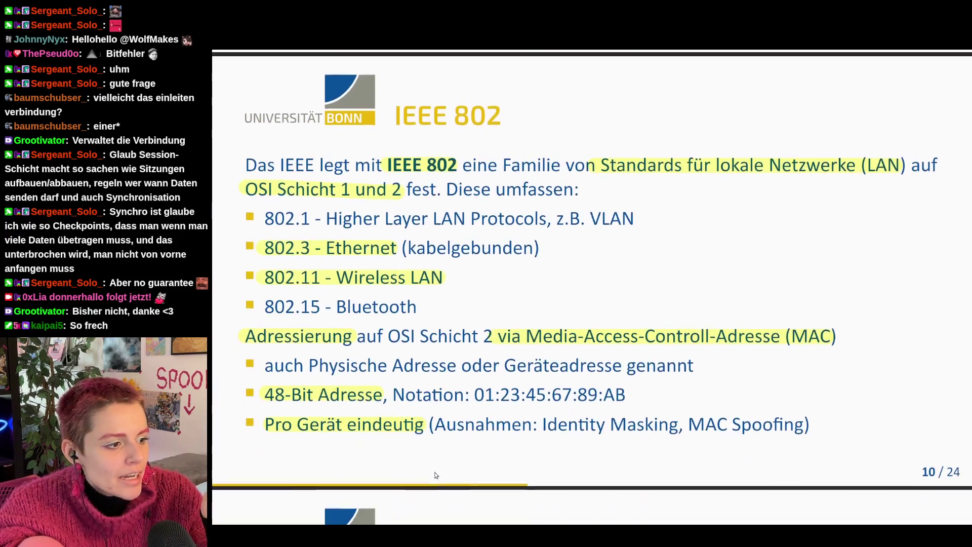
- Highlight 48-Bit in yellow on the IEEE 802 slide
left_click_drag(266, 380, 313, 379)
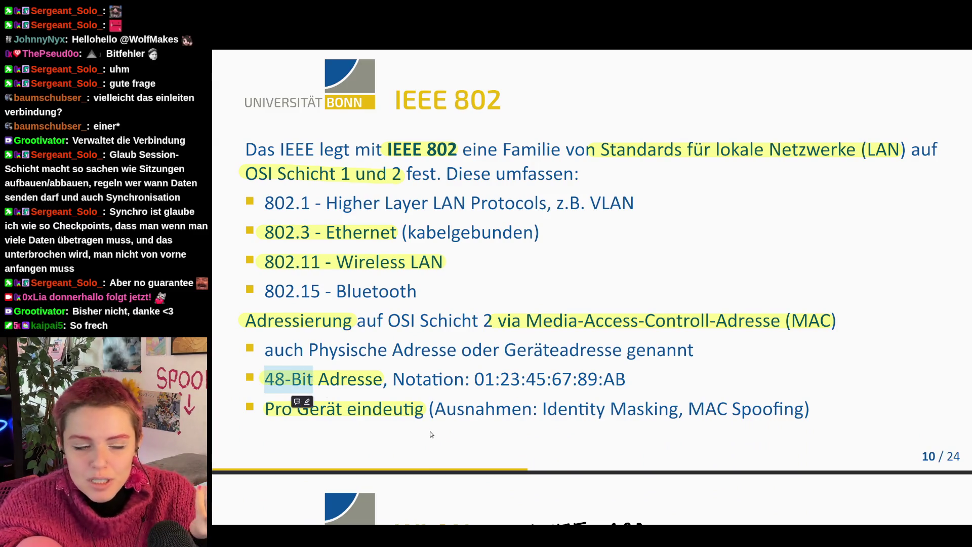
left_click(297, 401)
scroll(416, 450, "down", 2)
scroll(380, 426, "down", 3)
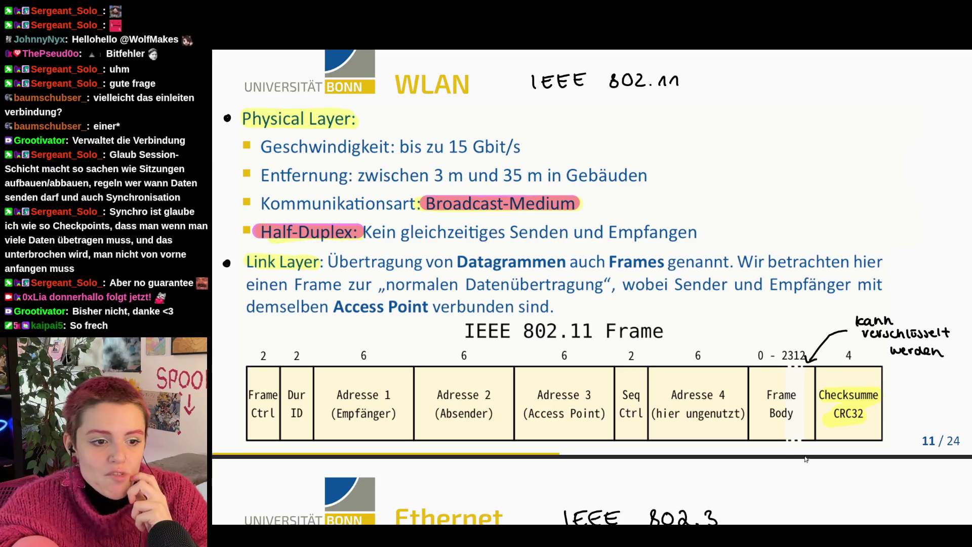
scroll(765, 479, "up", 1)
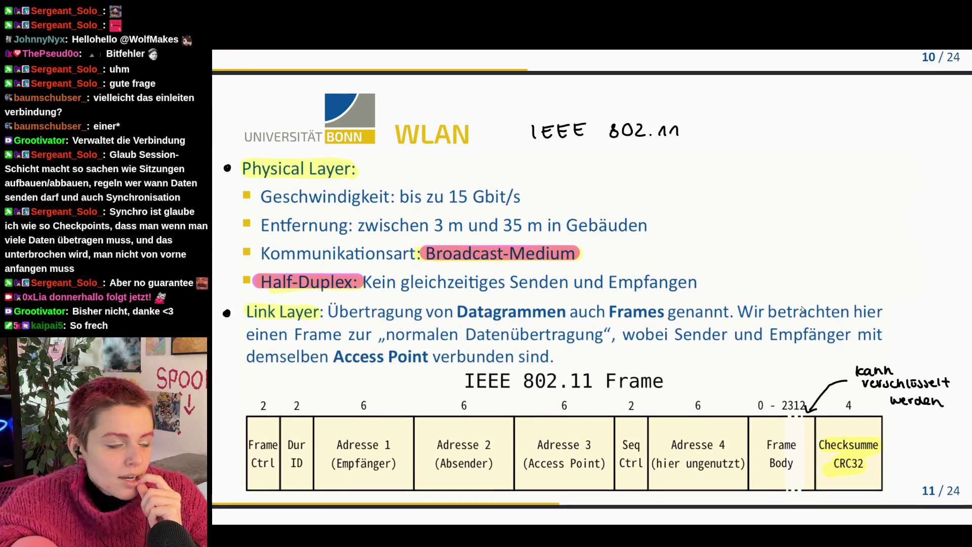
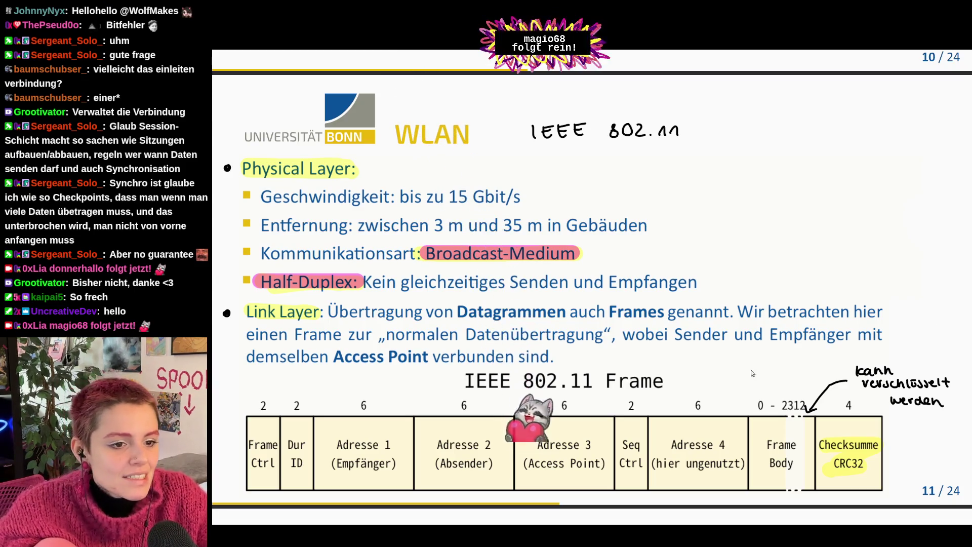
scroll(928, 321, "down", 5)
scroll(835, 350, "down", 3)
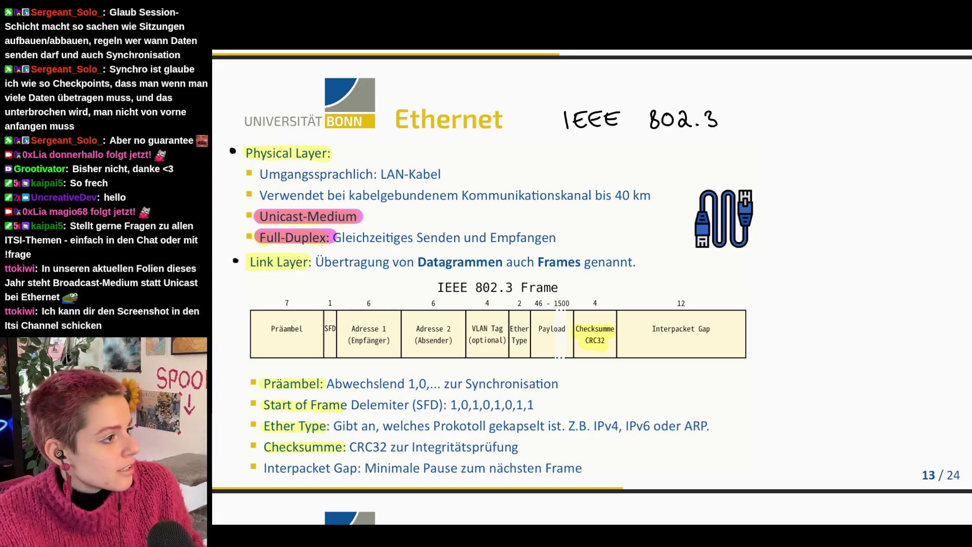
- Switch briefly to another window before returning to the PDF slides
key("alt+Tab")
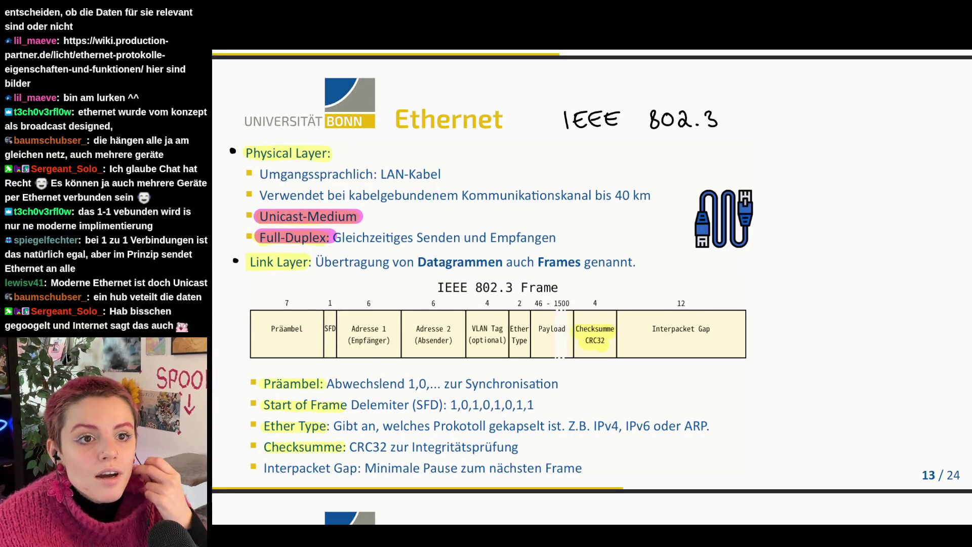
- Add the note "Broadcast-Medium" and draw a bold line through "Unicast-Medium"
left_click(373, 217)
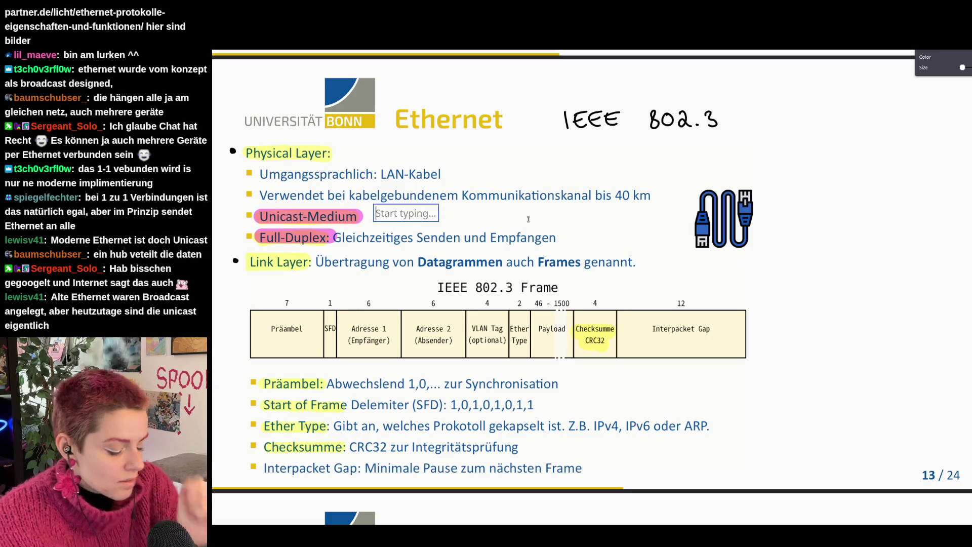
type("Broadcast-Mesi")
type("ium")
left_click(432, 216)
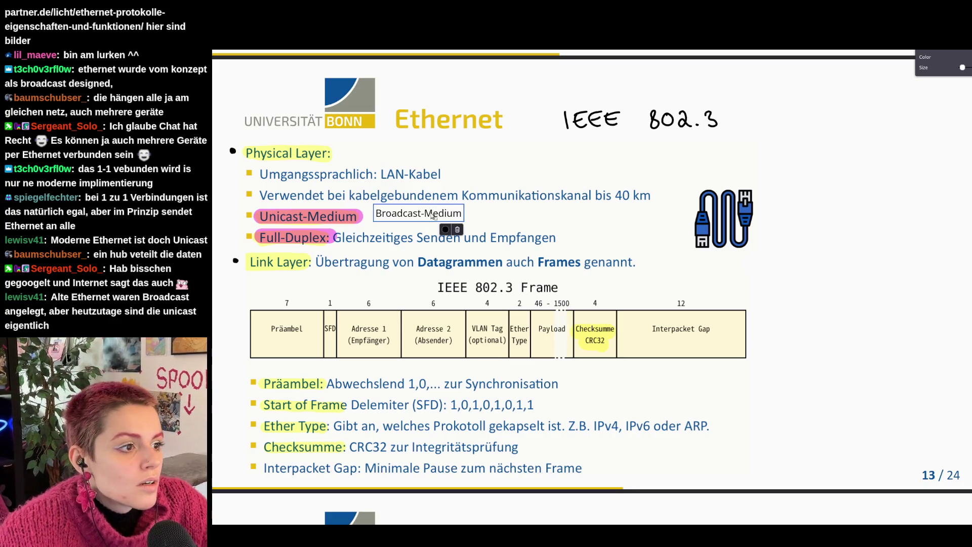
key("Escape")
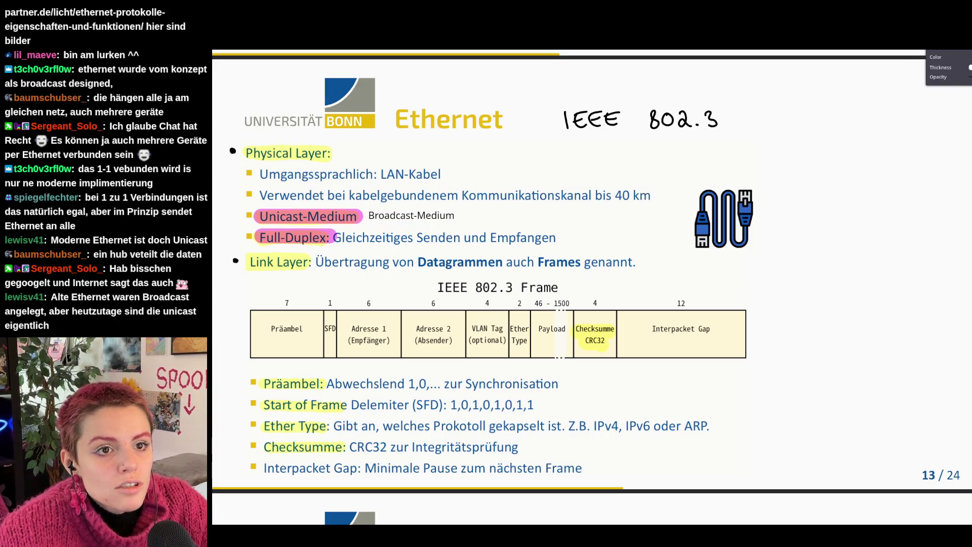
left_click_drag(256, 216, 325, 216)
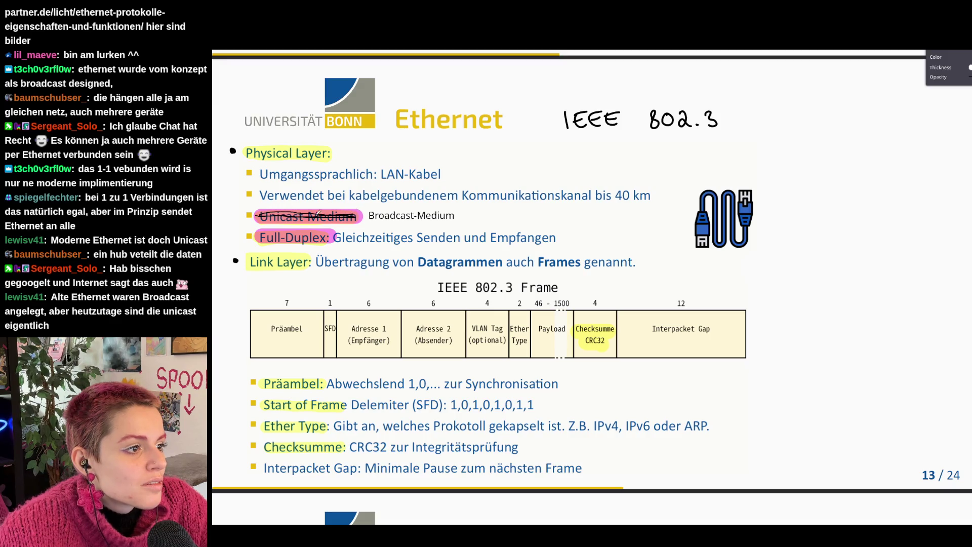
left_click_drag(258, 216, 356, 217)
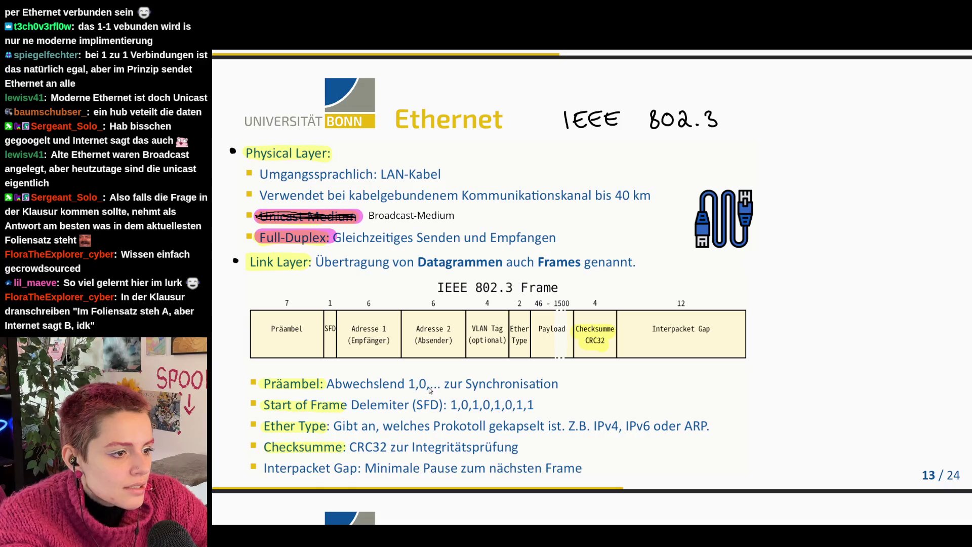
- Select and deselect parts of the frame format, including the SFD pattern 1,0,1,0,1,0,1,1
left_click_drag(326, 385, 403, 386)
left_click(286, 317)
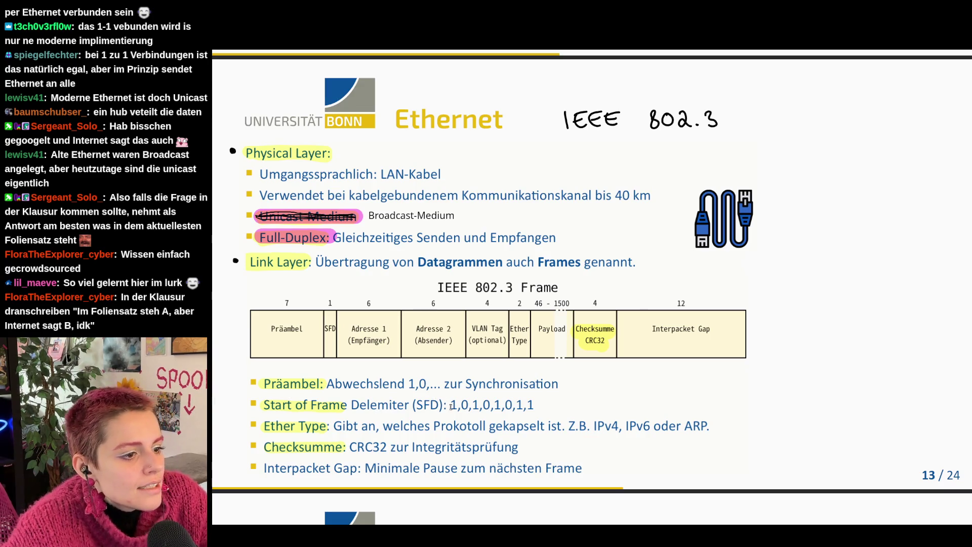
left_click_drag(449, 404, 535, 405)
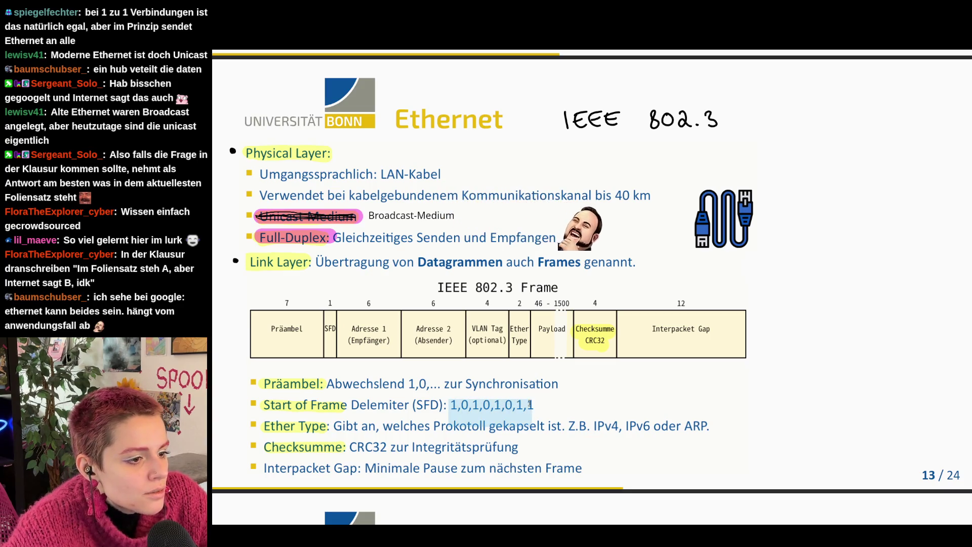
left_click(558, 418)
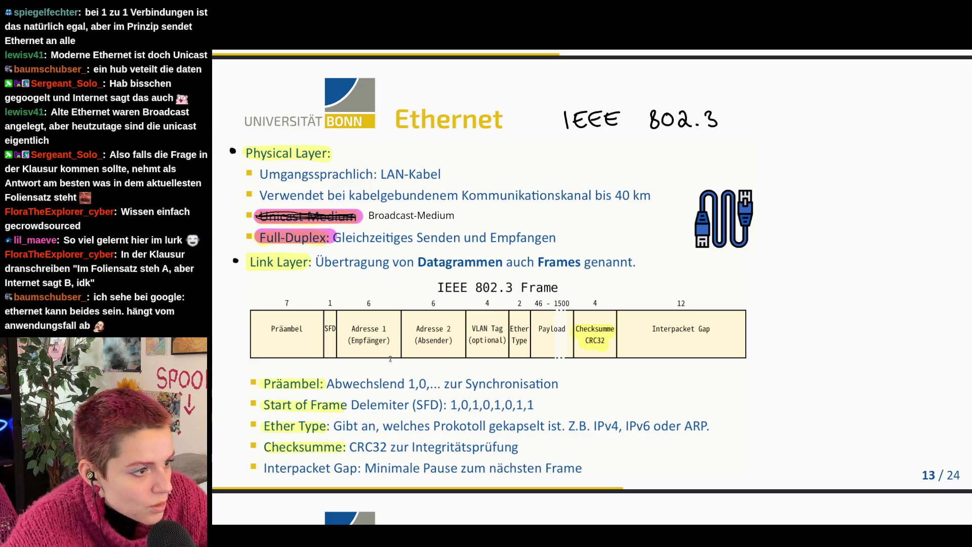
left_click_drag(281, 329, 302, 347)
left_click(443, 405)
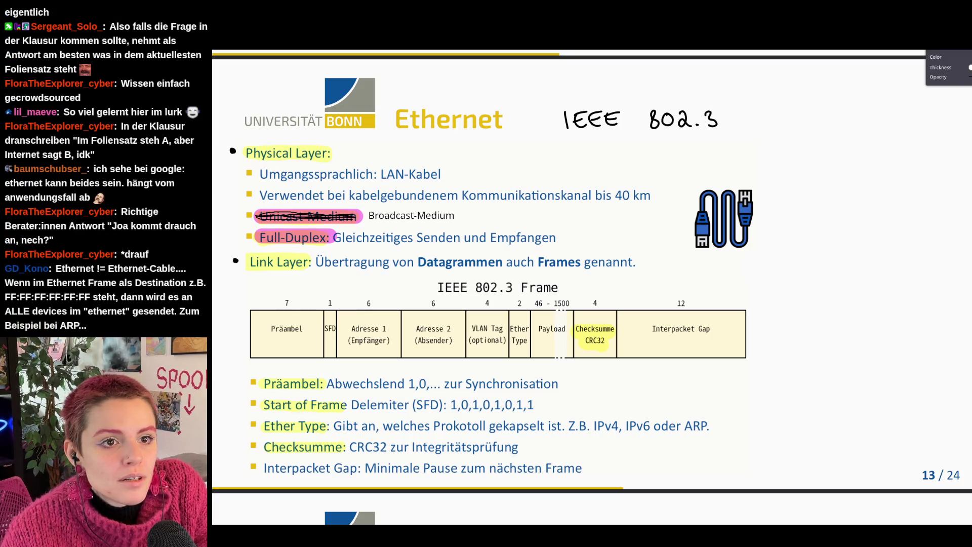
- Bring up the context menu on the struck-through "Unicast-Medium" annotation
right_click(307, 215)
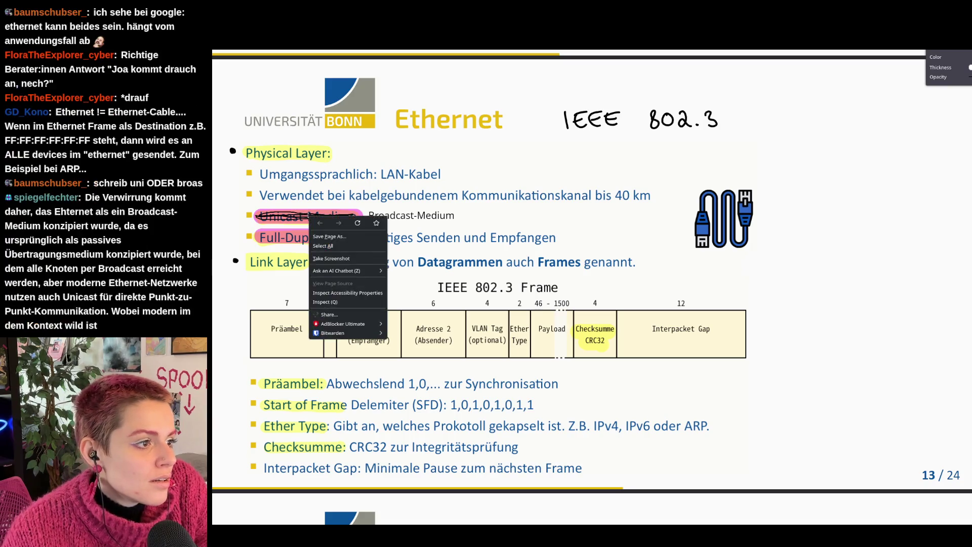
left_click(307, 216)
left_click(326, 237)
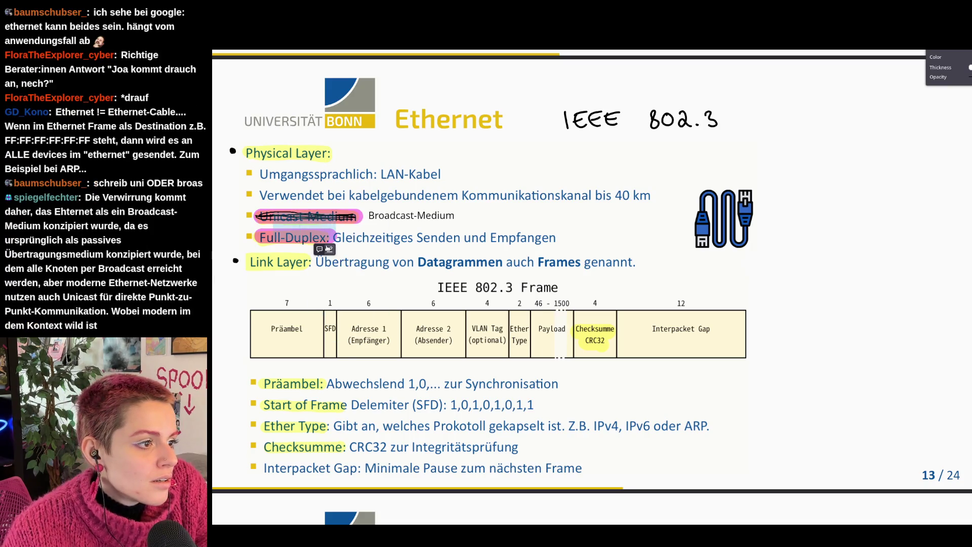
key("Escape")
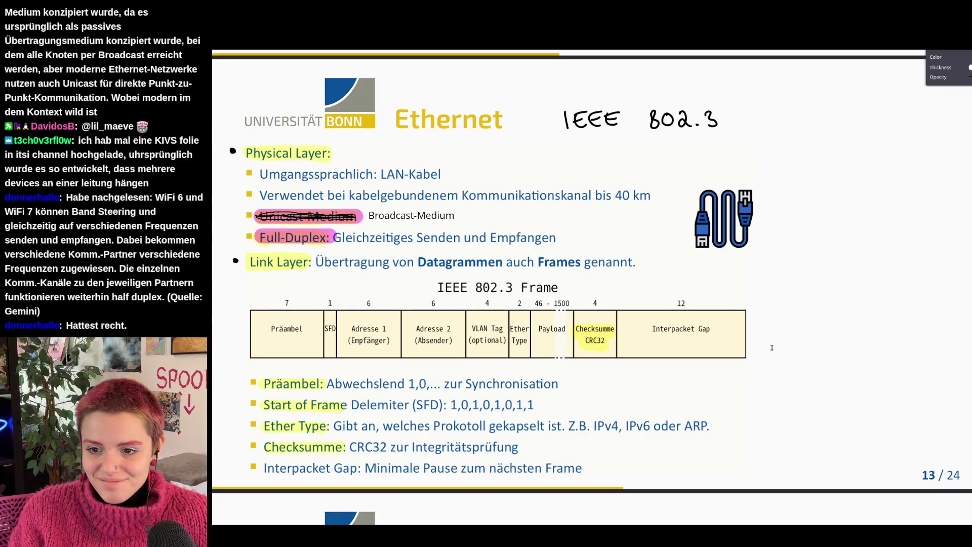
scroll(701, 393, "down", 5)
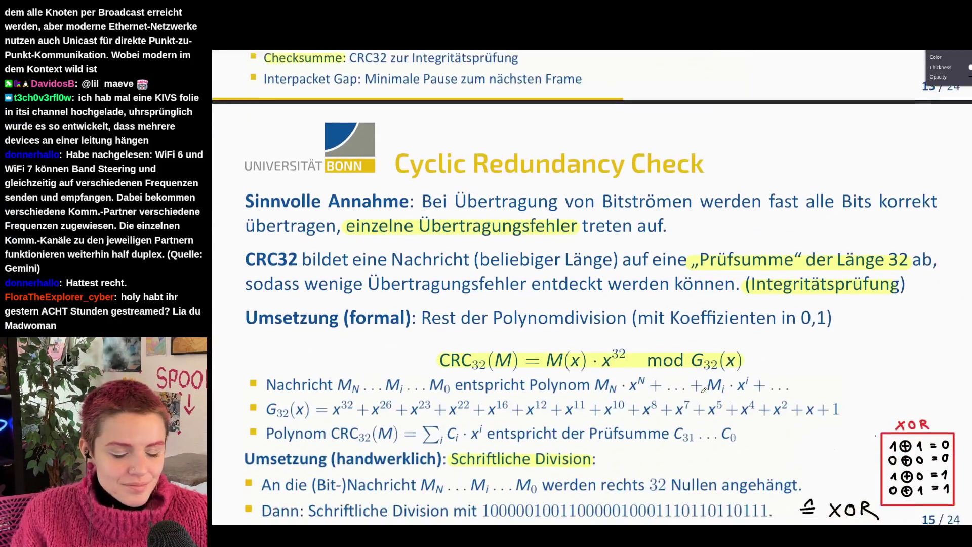
scroll(703, 390, "up", 3)
scroll(704, 391, "up", 1)
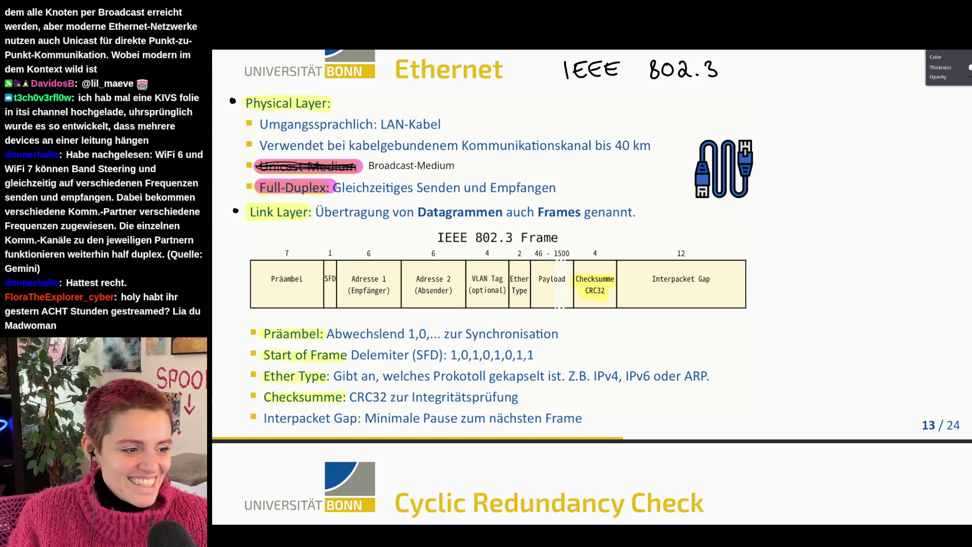
scroll(771, 81, "down", 5)
scroll(771, 82, "down", 2)
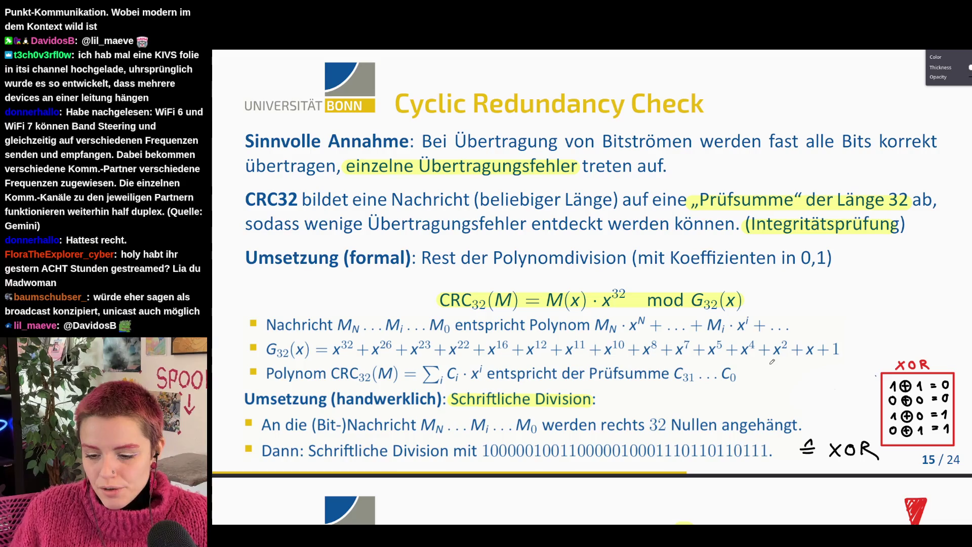
scroll(773, 362, "up", 5)
scroll(735, 389, "up", 4)
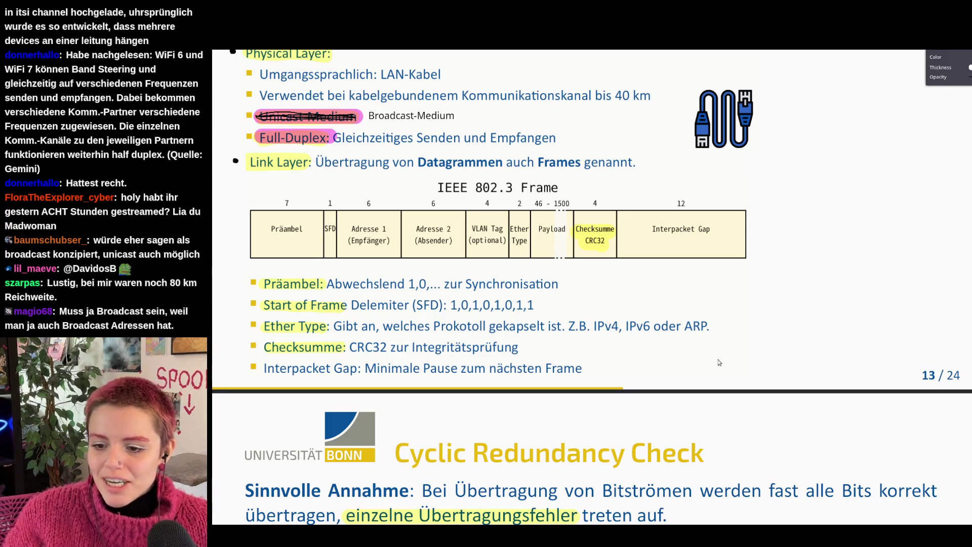
scroll(719, 362, "up", 3)
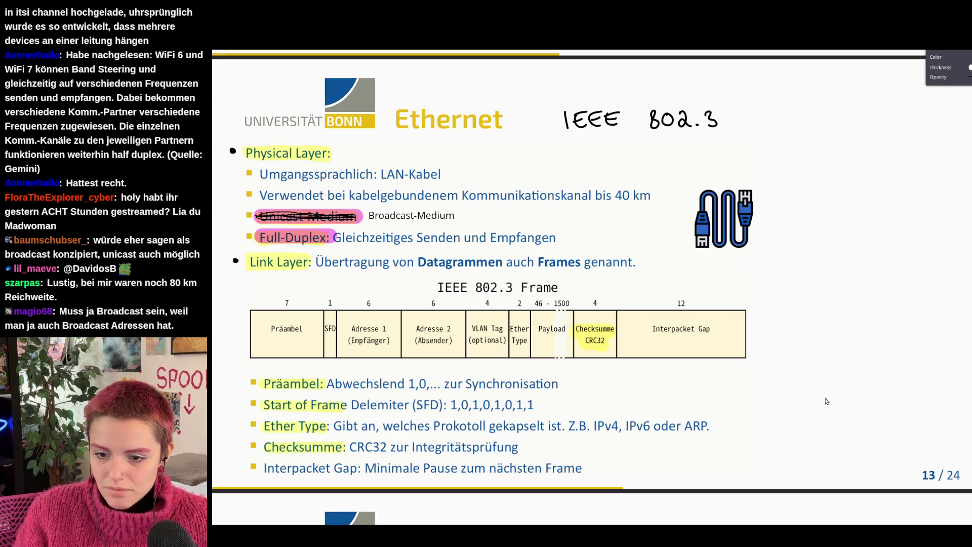
scroll(826, 401, "down", 5)
scroll(718, 386, "down", 1)
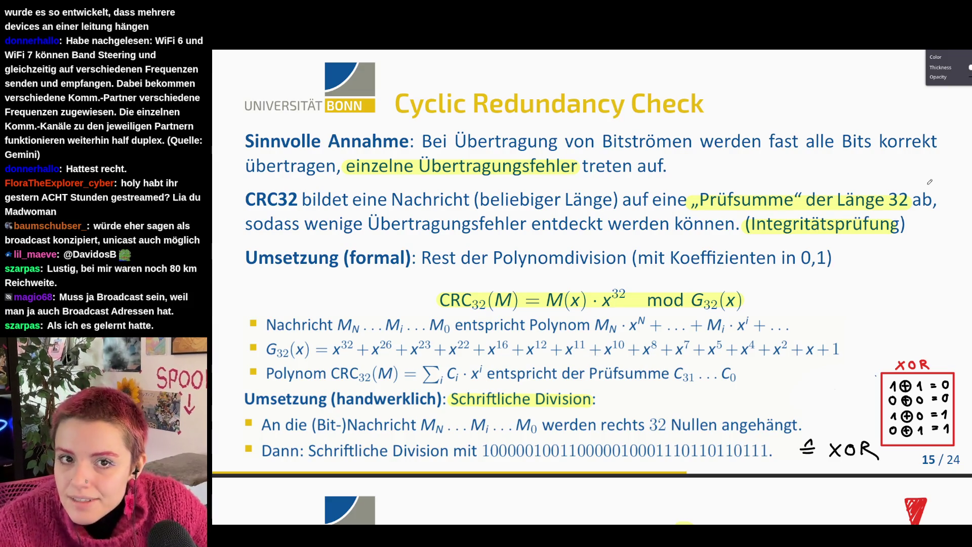
scroll(908, 179, "down", 2)
scroll(806, 175, "down", 10)
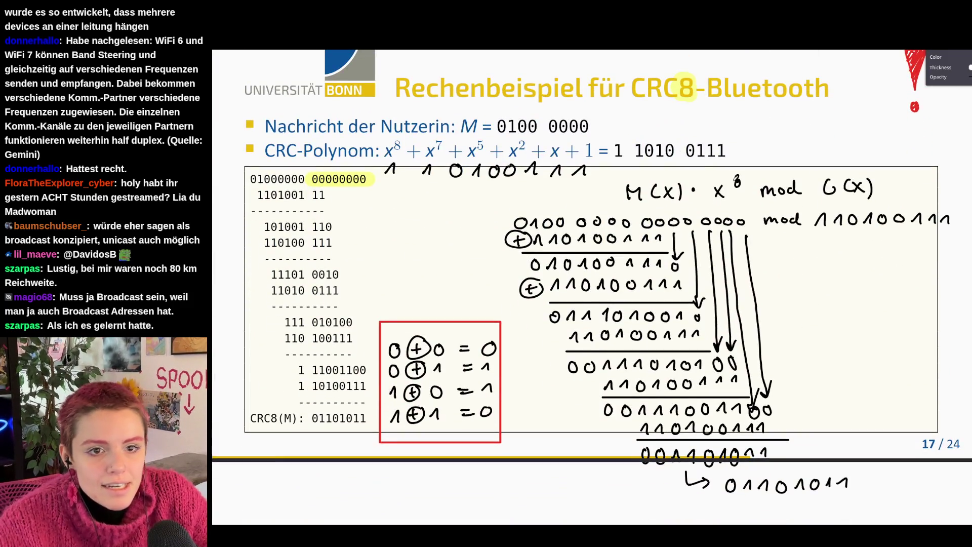
scroll(807, 309, "up", 4)
scroll(809, 315, "up", 3)
scroll(811, 323, "up", 2)
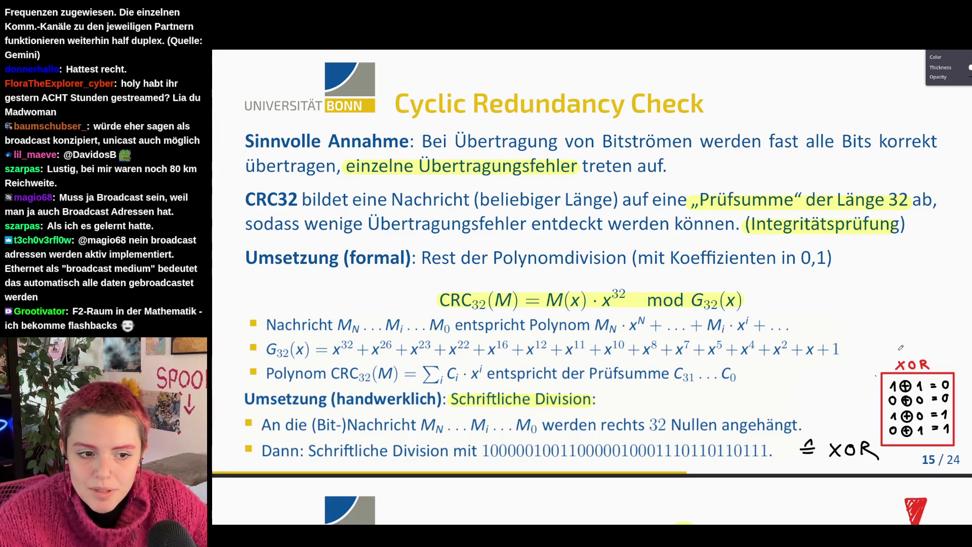
scroll(924, 445, "down", 5)
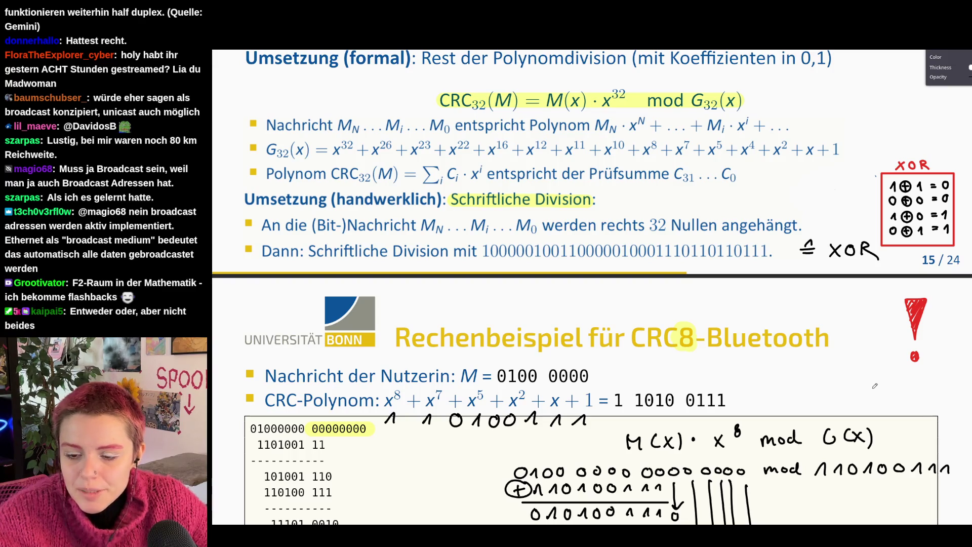
scroll(953, 316, "down", 1)
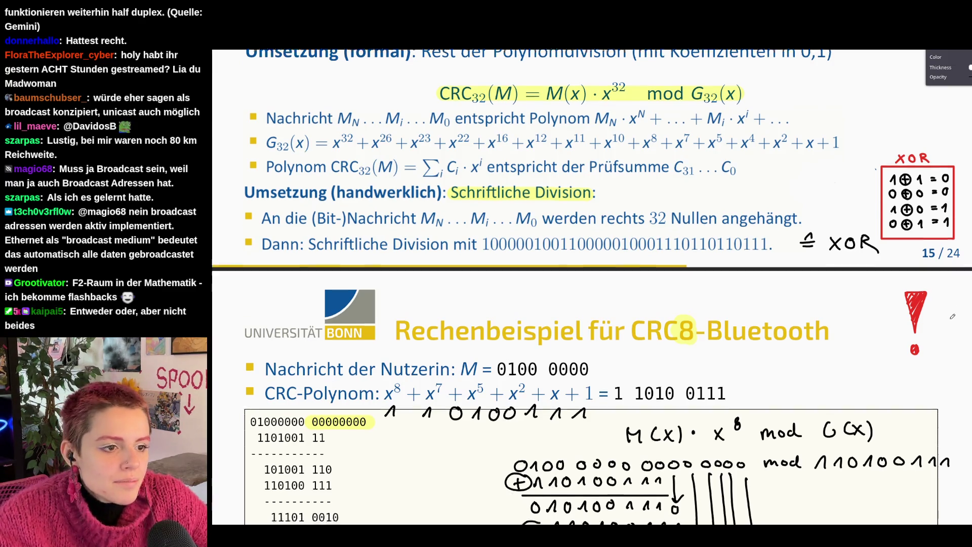
scroll(953, 316, "down", 3)
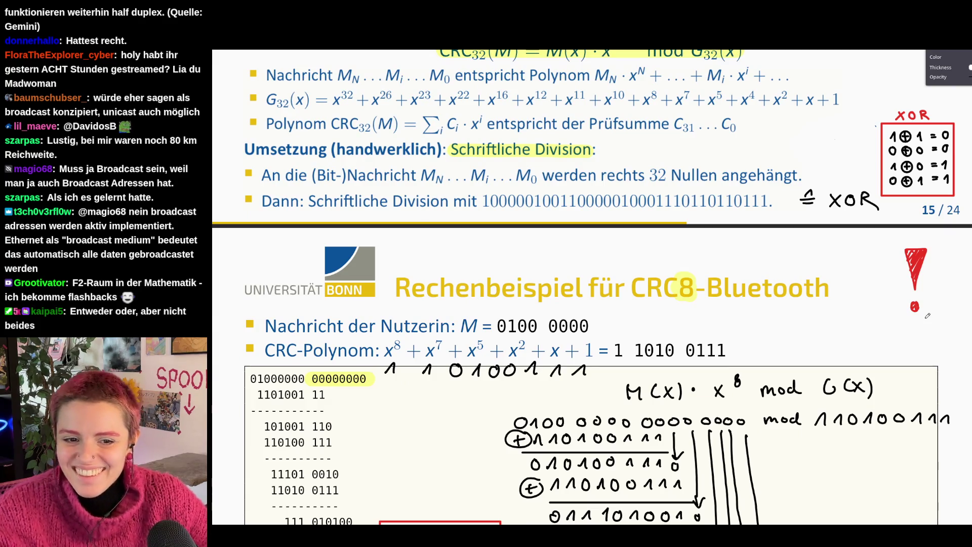
scroll(885, 177, "down", 5)
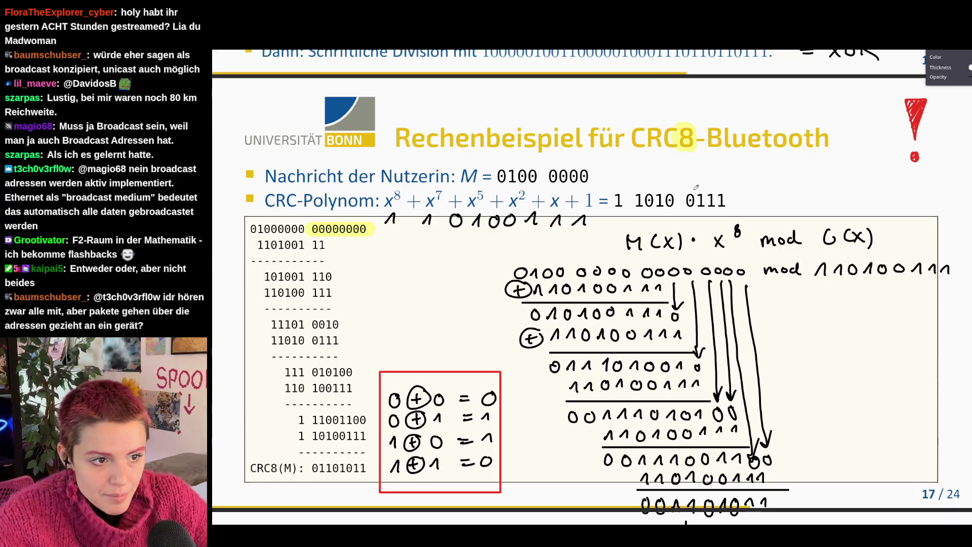
scroll(870, 288, "down", 3)
scroll(870, 288, "down", 5)
scroll(870, 288, "up", 5)
scroll(851, 315, "up", 2)
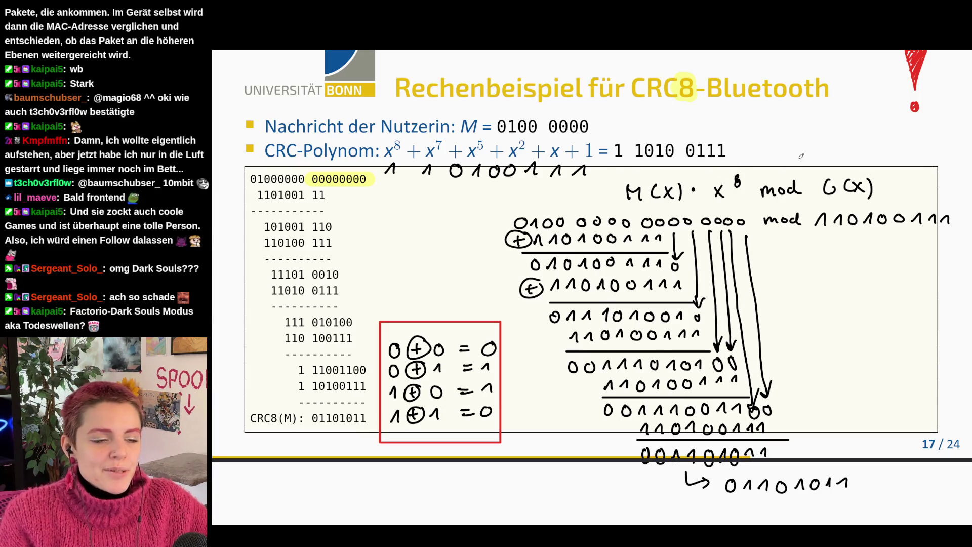
scroll(790, 161, "up", 3)
scroll(796, 165, "up", 2)
scroll(684, 182, "up", 2)
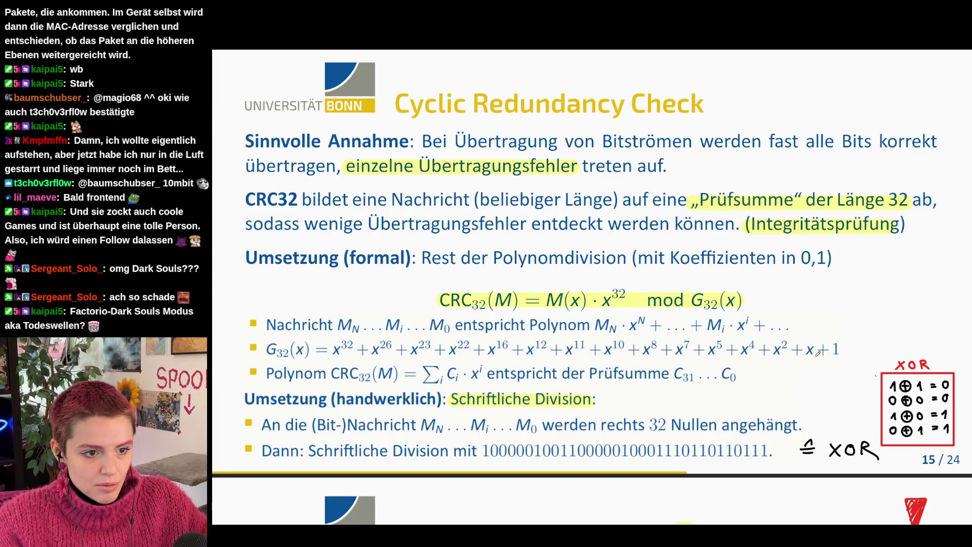
scroll(795, 292, "down", 5)
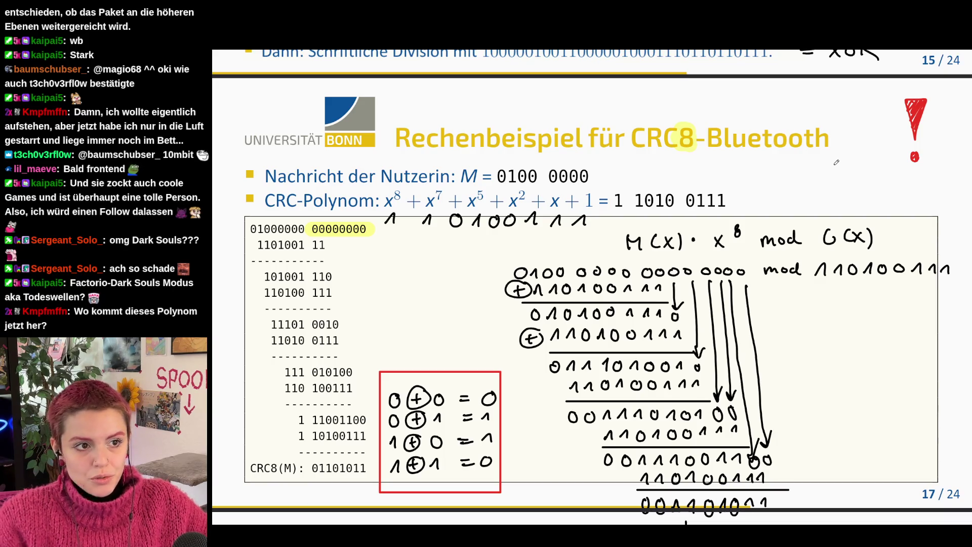
scroll(837, 162, "up", 2)
scroll(828, 359, "up", 6)
scroll(829, 358, "up", 2)
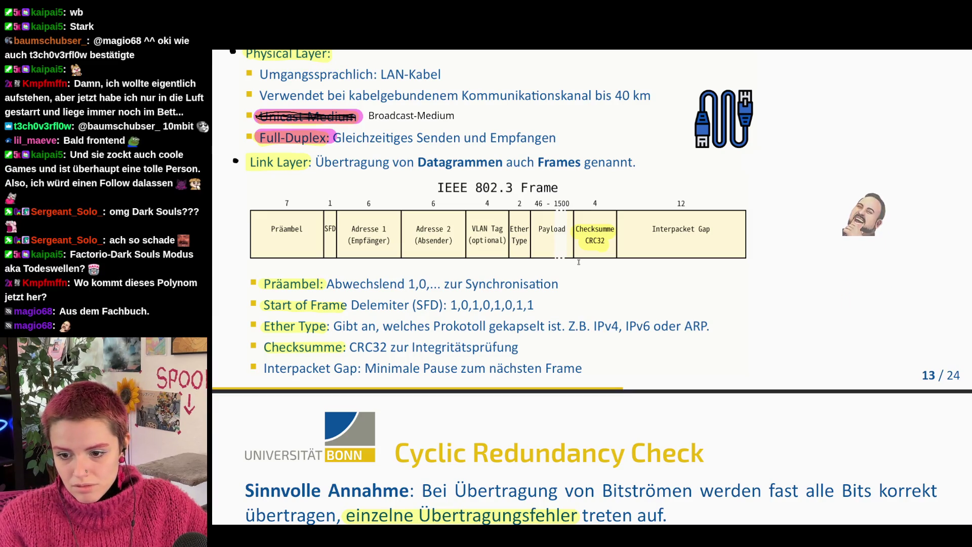
scroll(725, 377, "down", 5)
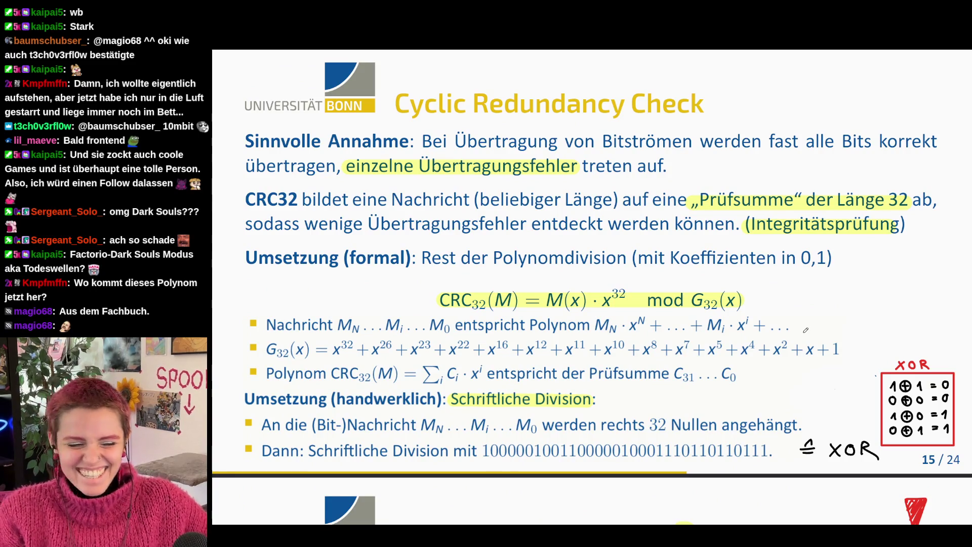
scroll(806, 328, "down", 2)
scroll(805, 335, "down", 4)
scroll(804, 341, "down", 1)
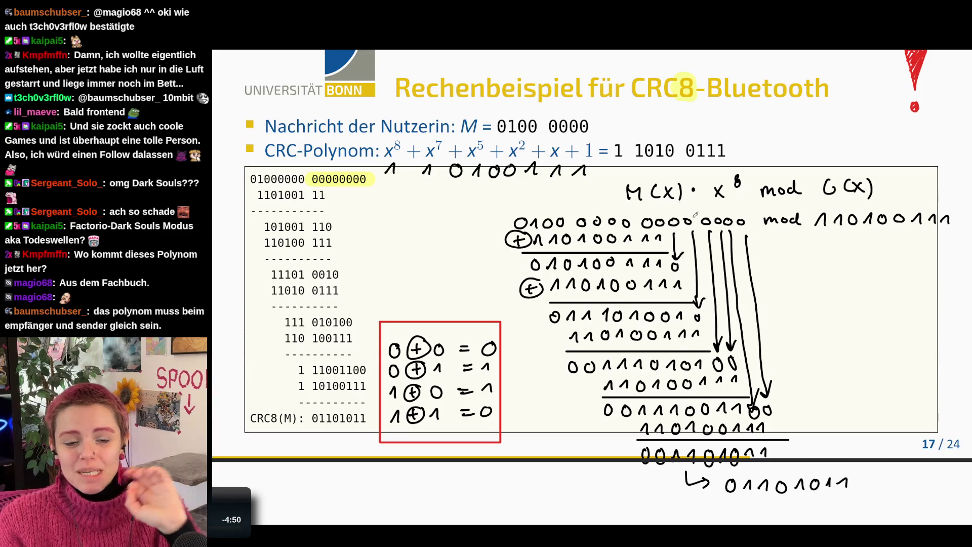
scroll(679, 229, "up", 10)
scroll(680, 229, "up", 10)
scroll(679, 230, "up", 2)
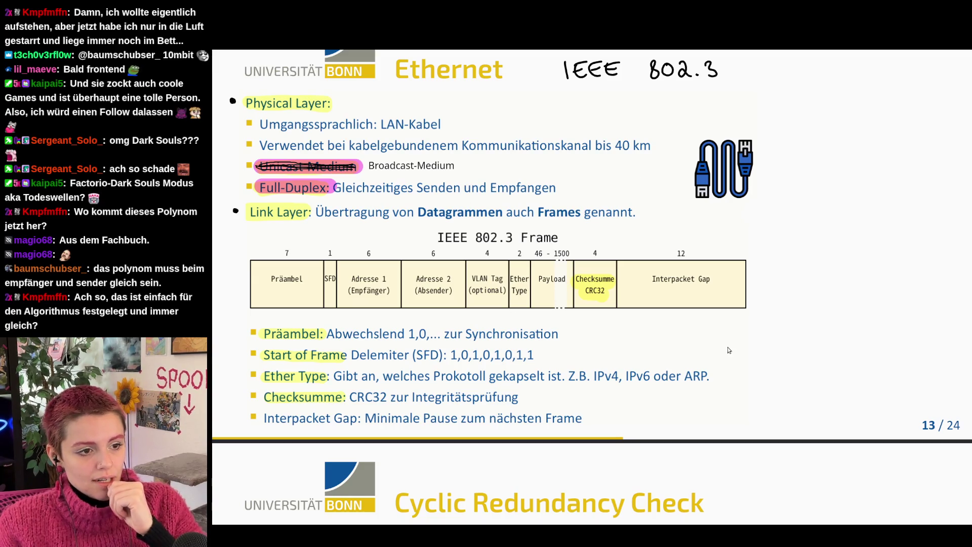
scroll(727, 350, "down", 4)
scroll(728, 351, "down", 1)
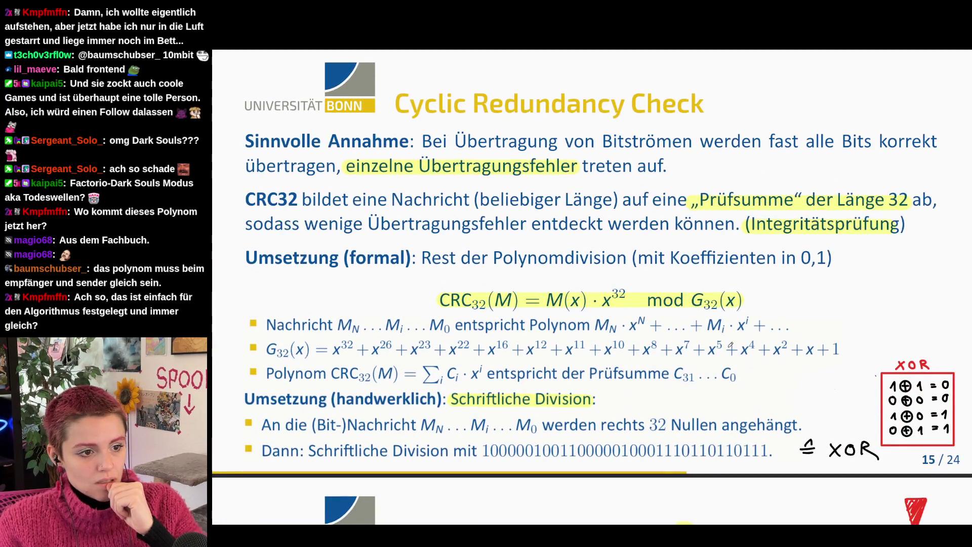
scroll(729, 346, "down", 4)
scroll(729, 347, "down", 1)
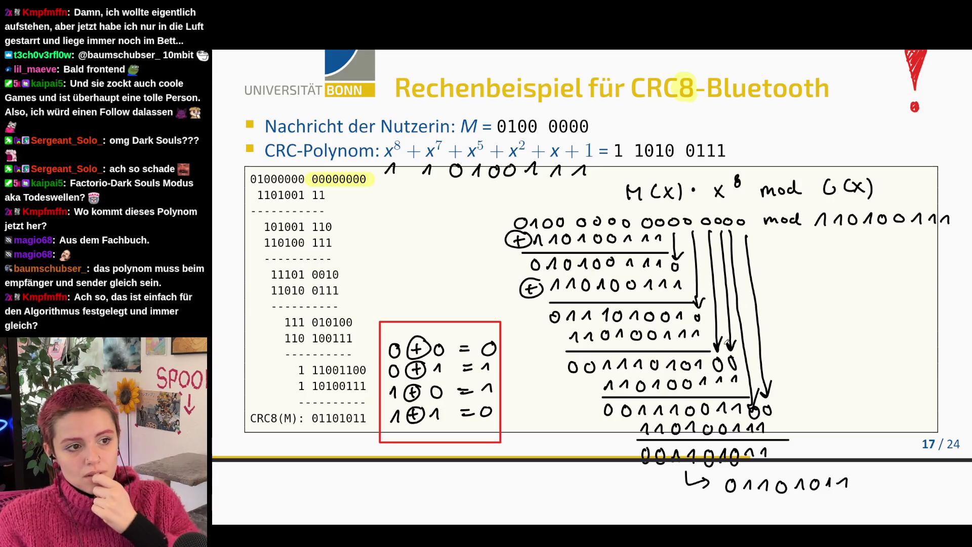
scroll(346, 334, "up", 2)
scroll(346, 334, "up", 3)
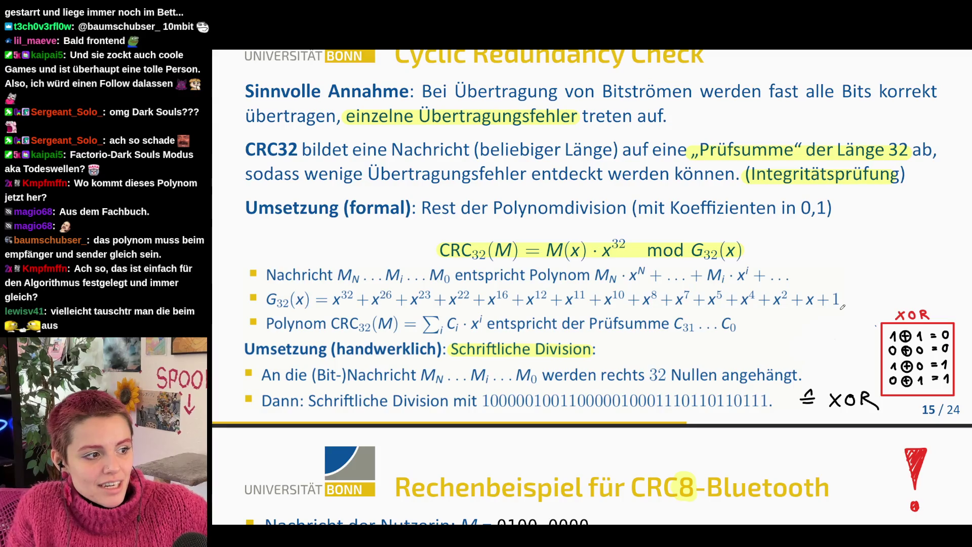
- Search "crc 32" in a new tab and open the Wikipedia Cyclic redundancy check article
key("ctrl+t")
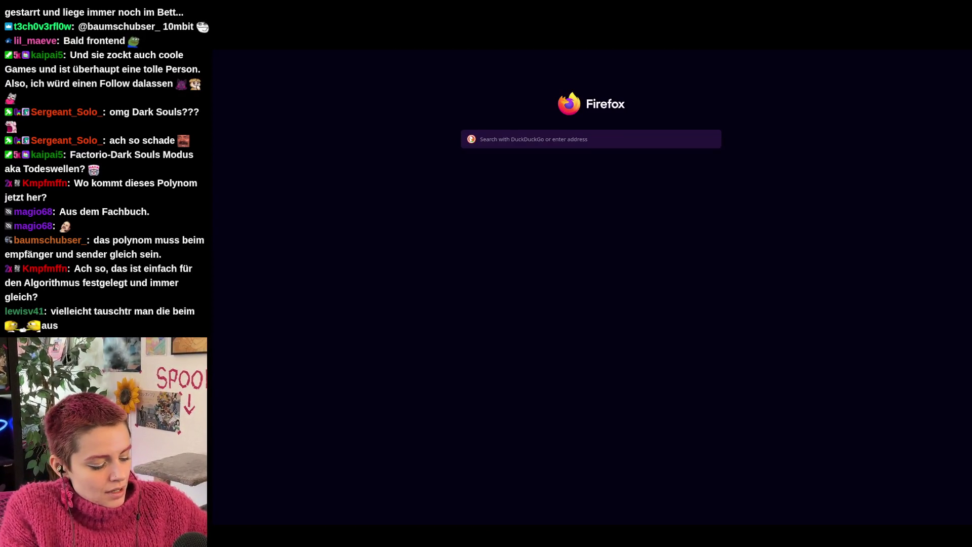
type("crc")
key("Return")
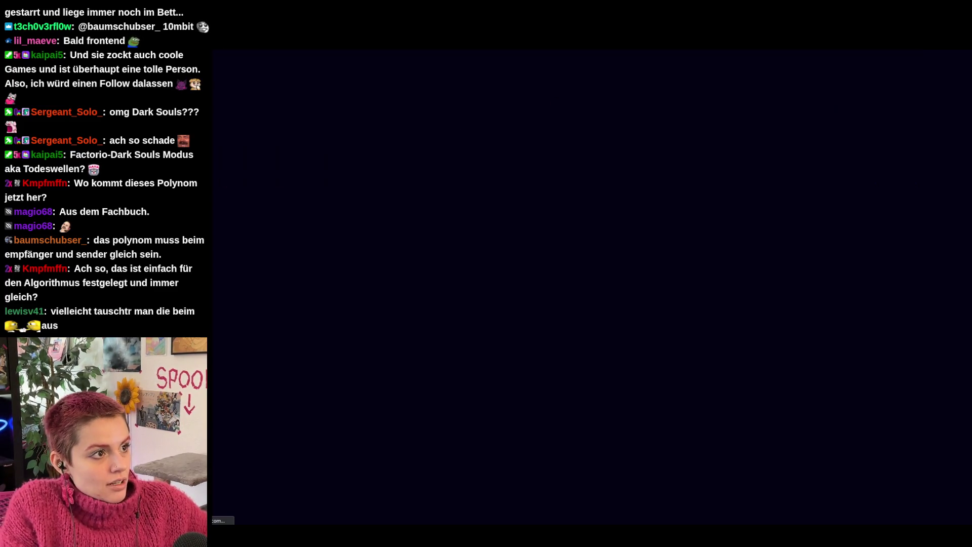
left_click(282, 180)
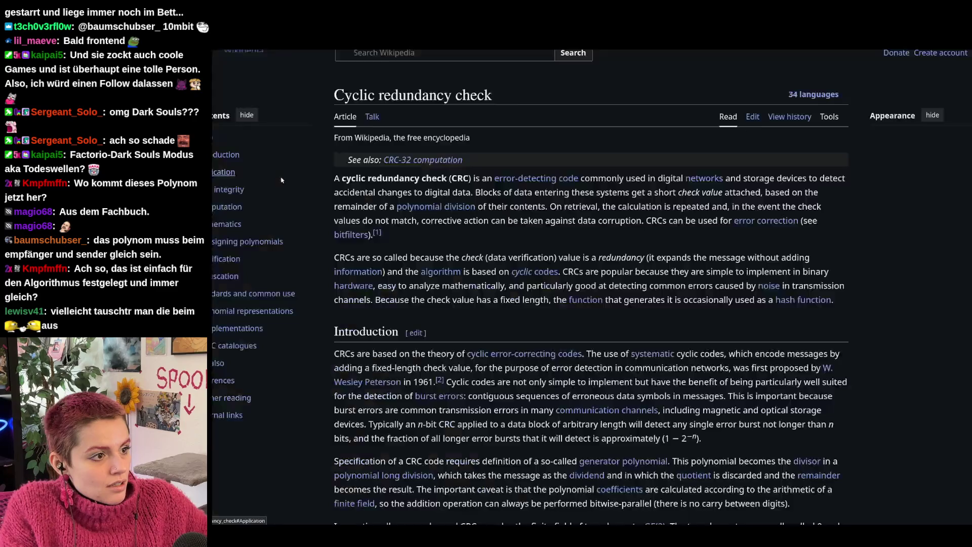
scroll(775, 298, "down", 3)
scroll(775, 298, "down", 1)
scroll(775, 298, "down", 6)
scroll(775, 298, "down", 1)
scroll(775, 297, "down", 4)
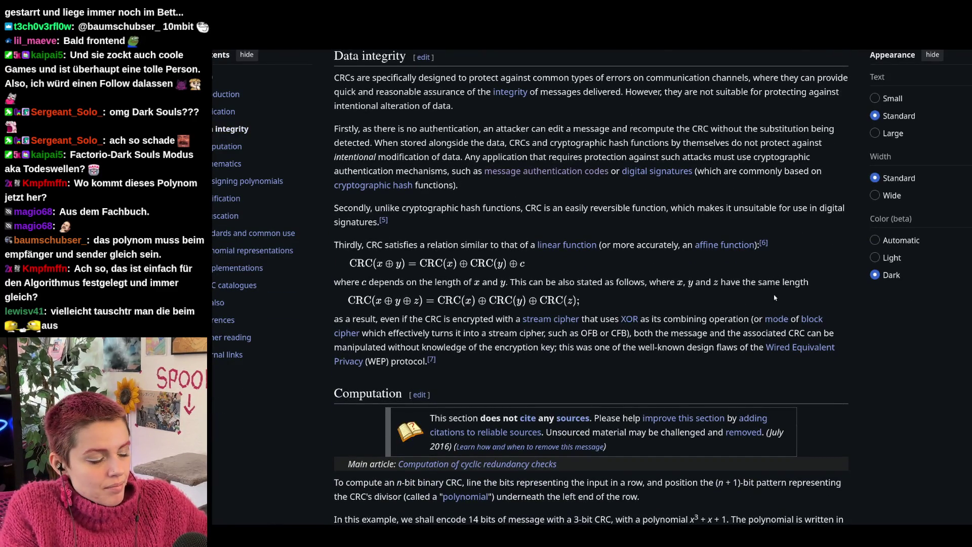
scroll(774, 298, "down", 4)
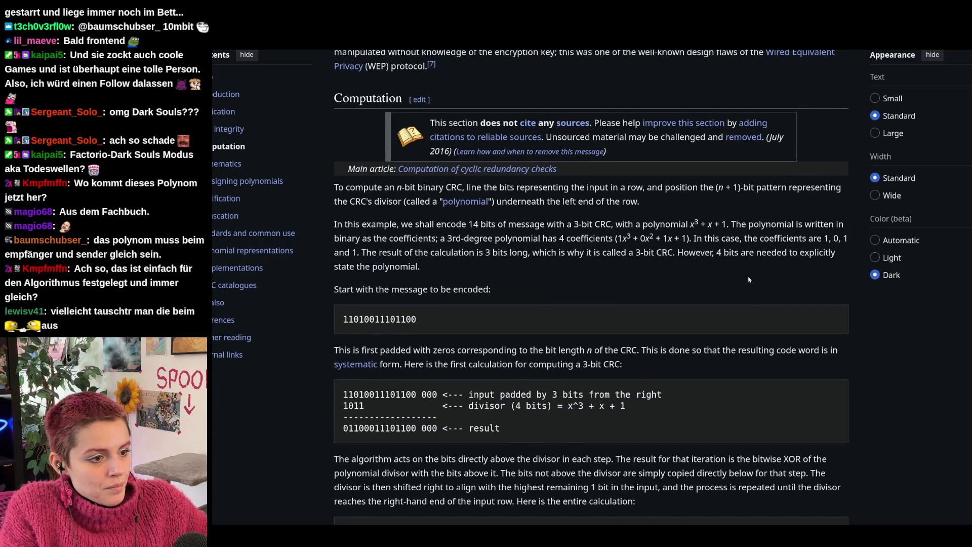
scroll(749, 280, "down", 4)
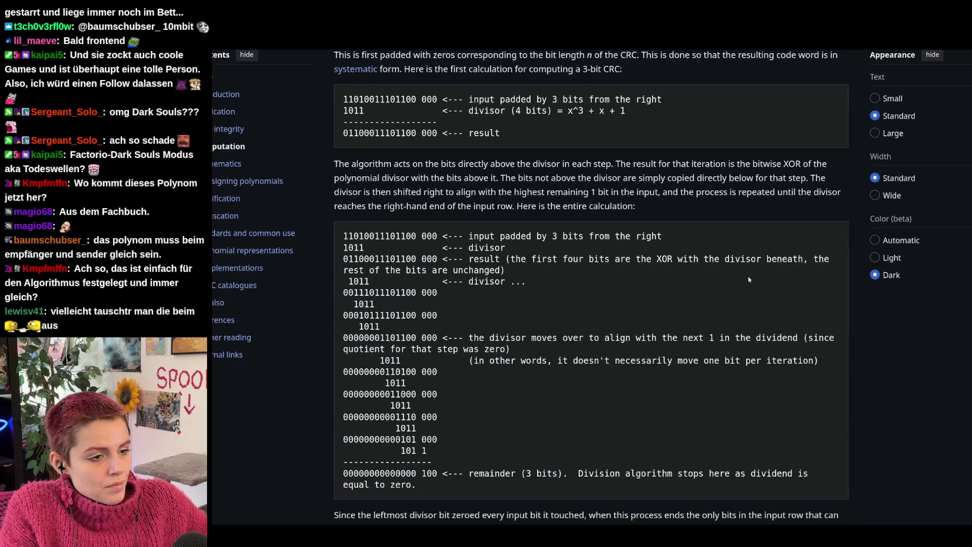
scroll(748, 280, "down", 5)
scroll(748, 278, "down", 4)
scroll(748, 277, "down", 4)
scroll(748, 278, "down", 3)
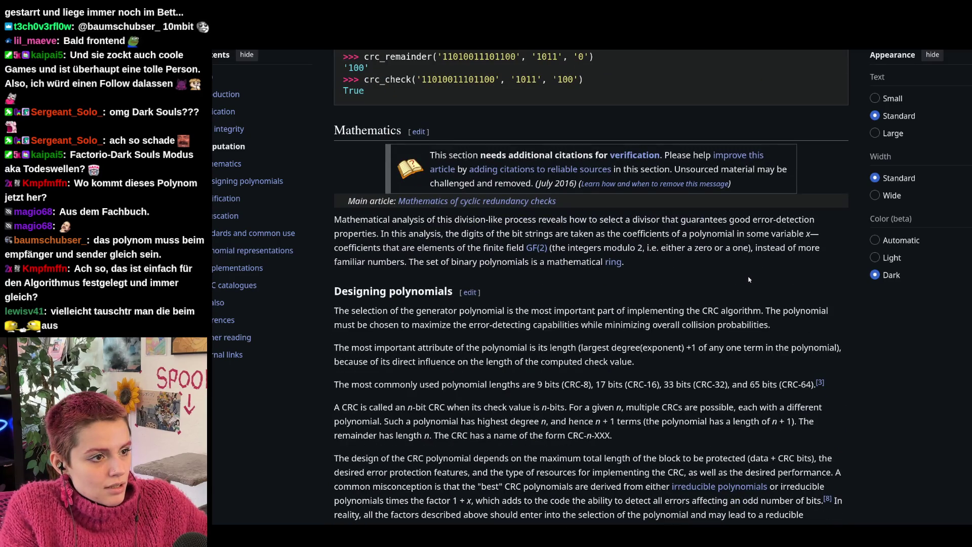
scroll(748, 279, "down", 5)
scroll(748, 279, "down", 2)
scroll(748, 280, "down", 5)
scroll(748, 279, "down", 4)
scroll(747, 280, "down", 3)
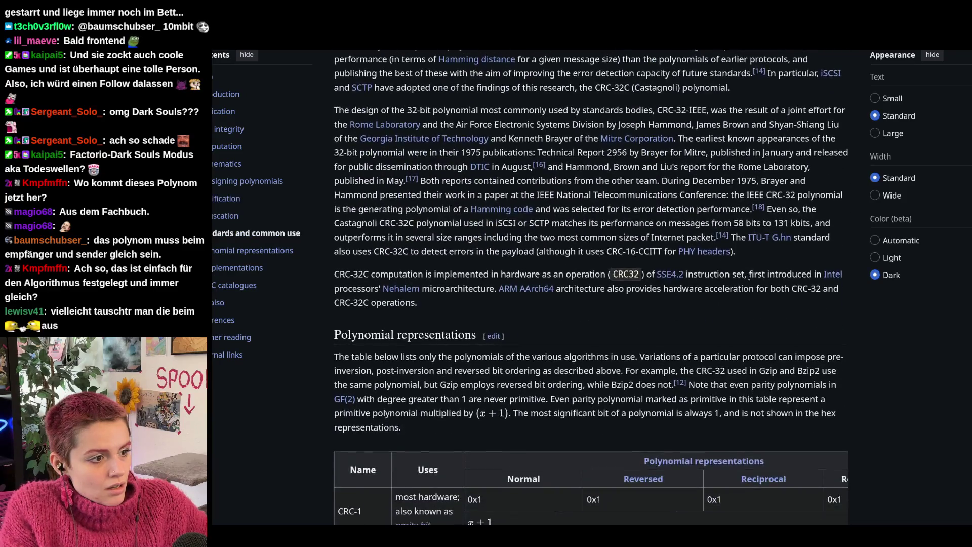
scroll(748, 279, "down", 3)
scroll(748, 280, "down", 1)
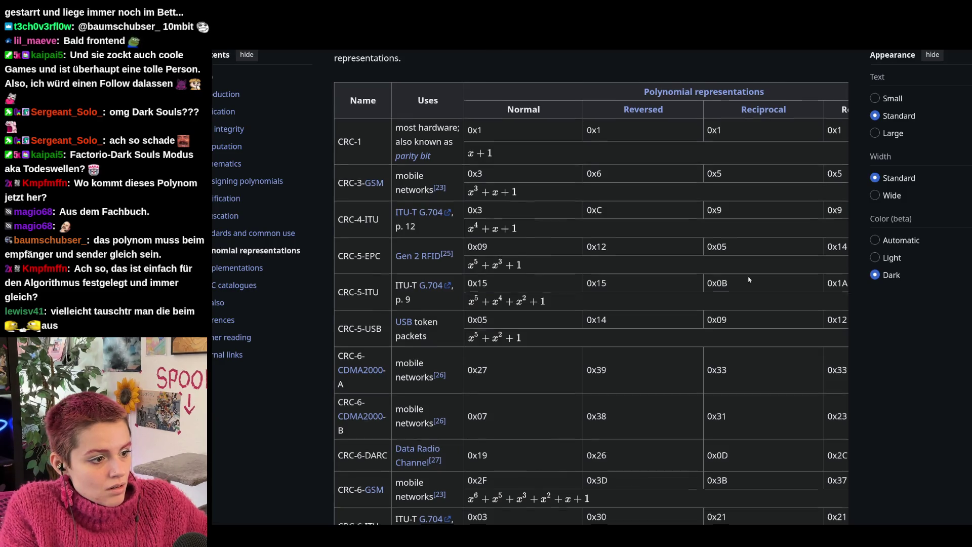
scroll(748, 280, "down", 3)
scroll(749, 279, "down", 3)
scroll(748, 279, "down", 2)
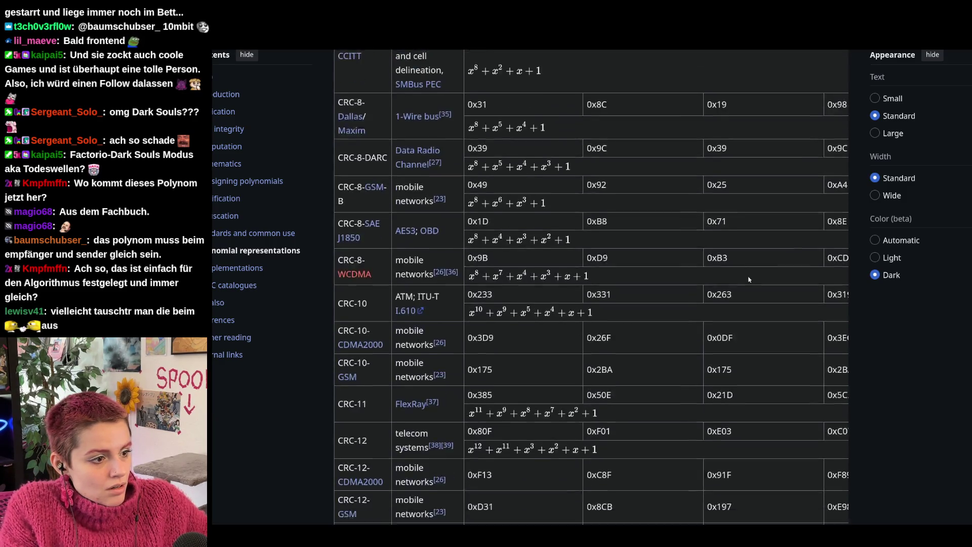
scroll(749, 280, "down", 2)
scroll(749, 280, "down", 4)
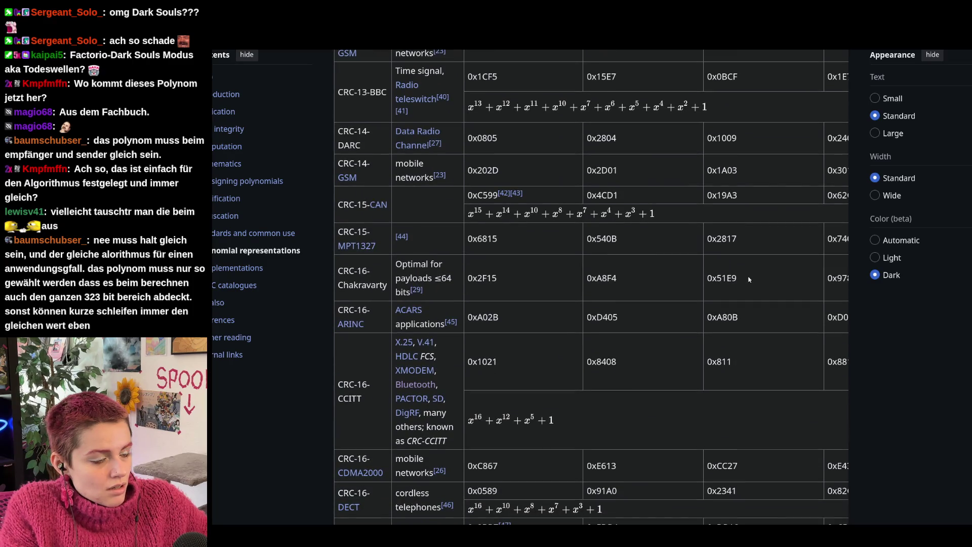
scroll(748, 279, "up", 3)
scroll(748, 280, "up", 2)
scroll(749, 279, "up", 2)
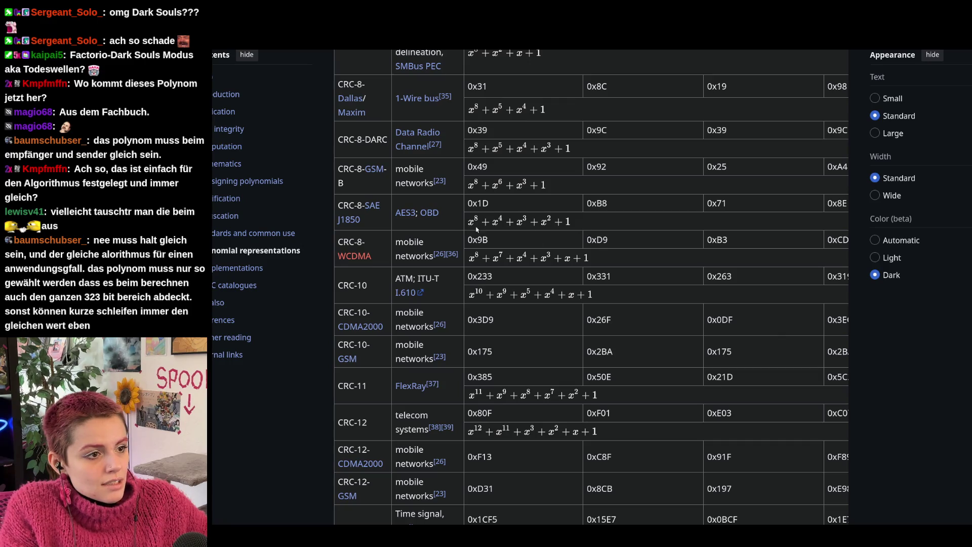
scroll(669, 303, "down", 2)
scroll(669, 302, "down", 5)
scroll(669, 303, "down", 5)
scroll(669, 302, "down", 3)
scroll(668, 302, "up", 1)
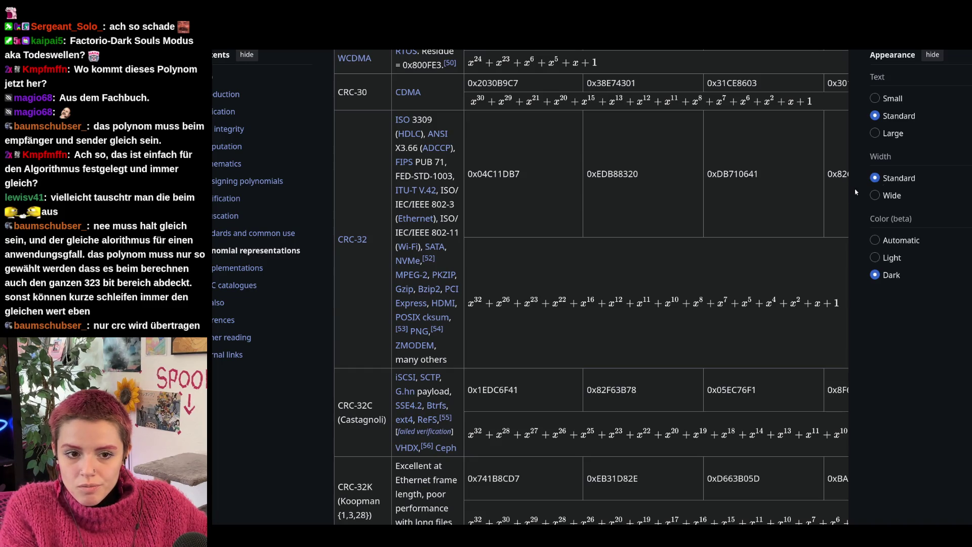
scroll(708, 317, "up", 5)
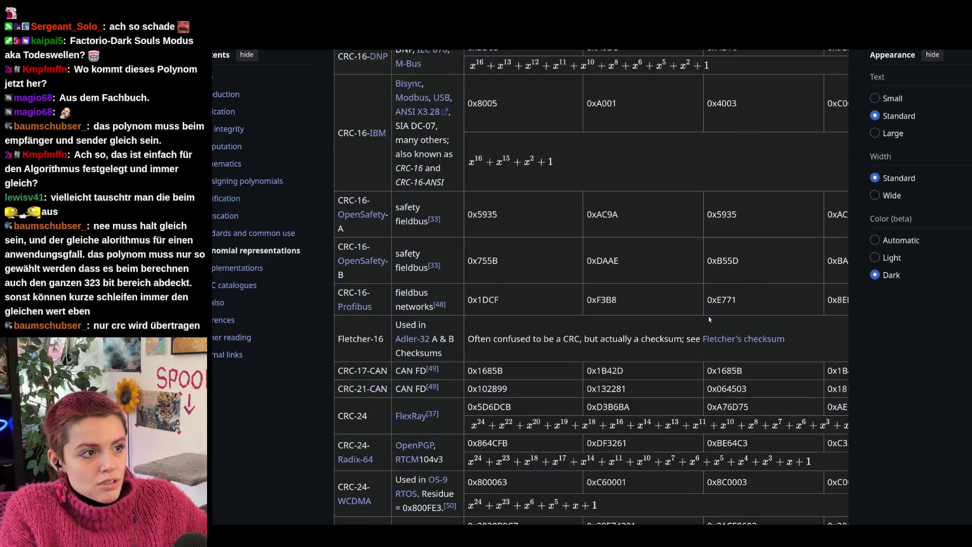
scroll(708, 316, "up", 5)
scroll(607, 265, "up", 4)
scroll(517, 225, "up", 3)
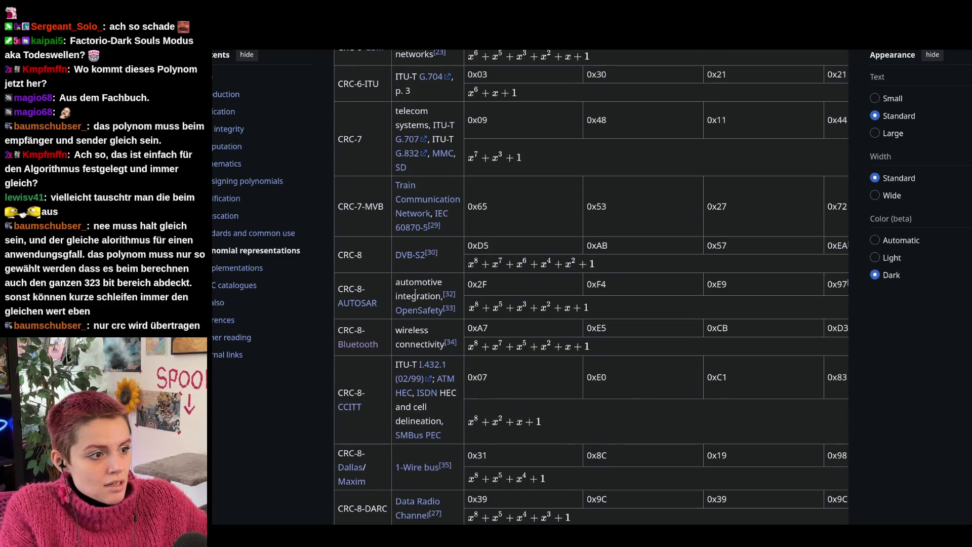
- Select the CRC-8-Bluetooth polynomial x⁸+x⁷+x⁵+x²+x+1 in the table
double_click(522, 346)
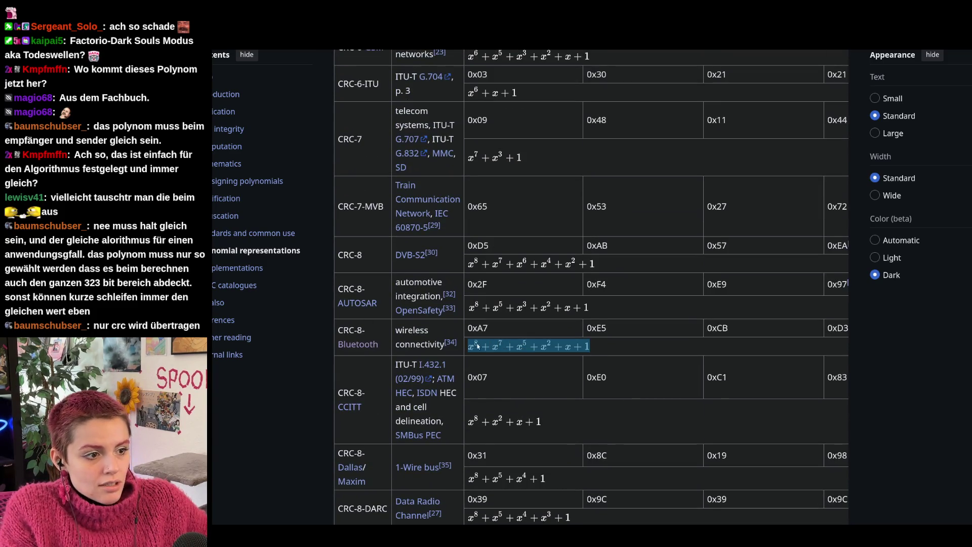
left_click(621, 348)
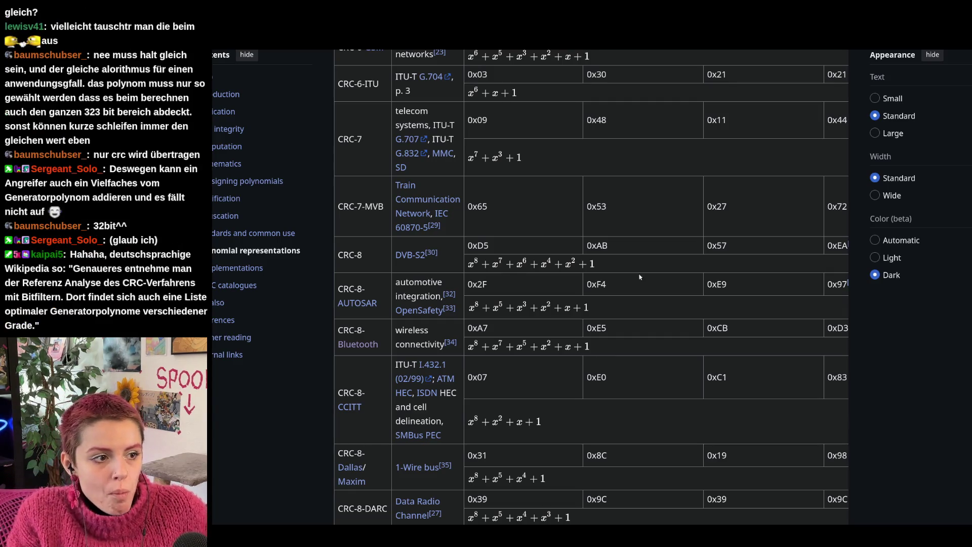
scroll(649, 297, "down", 5)
scroll(638, 295, "down", 5)
scroll(626, 292, "down", 3)
scroll(612, 287, "down", 5)
scroll(612, 288, "down", 1)
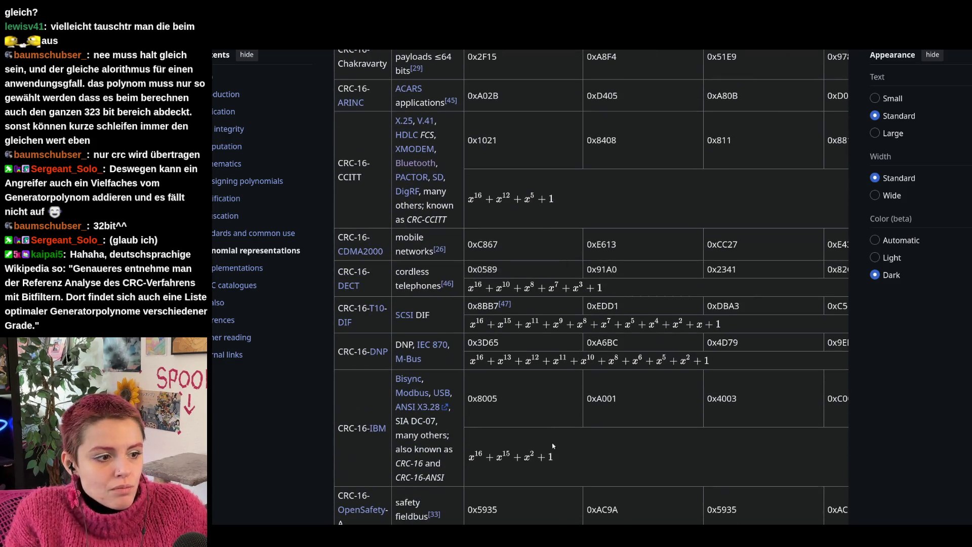
scroll(553, 446, "down", 2)
scroll(532, 386, "down", 3)
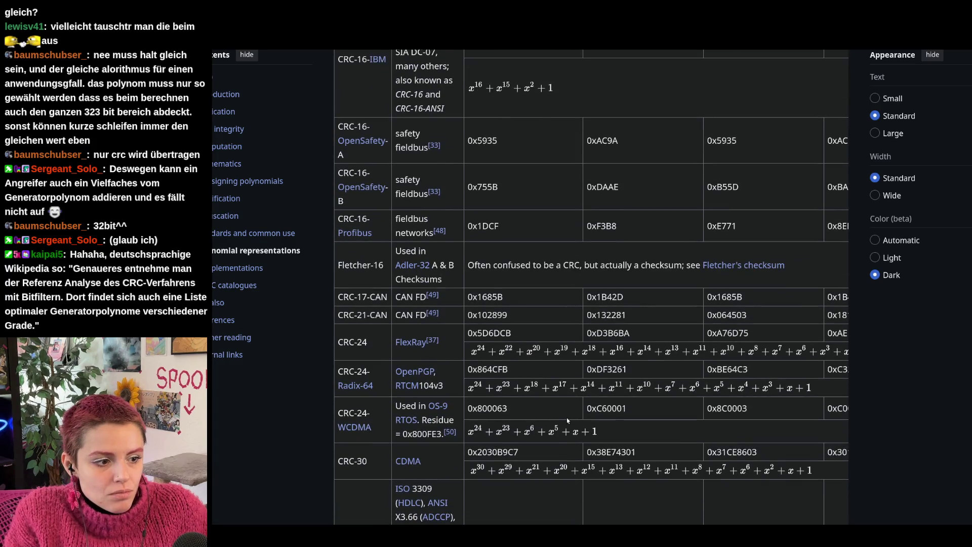
scroll(566, 417, "down", 3)
scroll(567, 417, "down", 1)
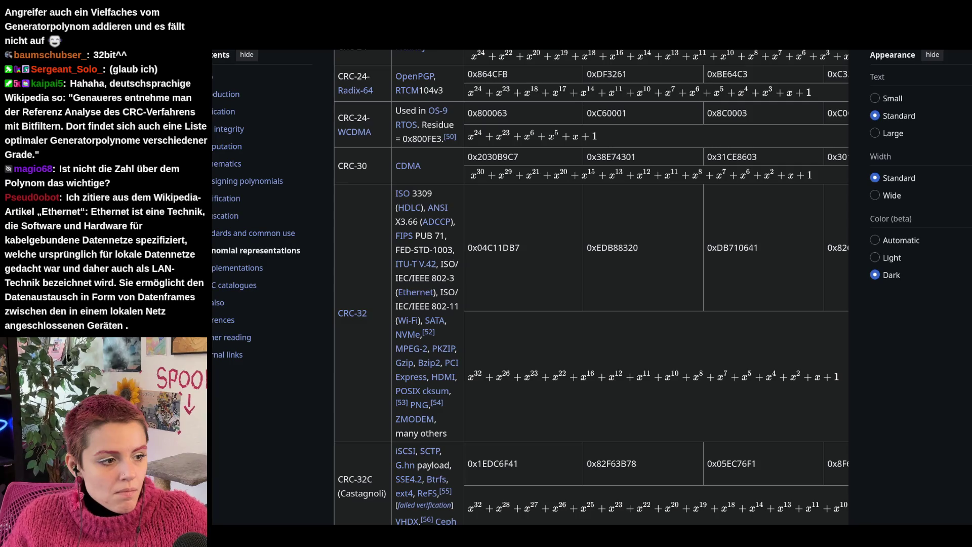
- Cycle through the browser tabs back to the CRC lecture slide 15
key("ctrl+Tab")
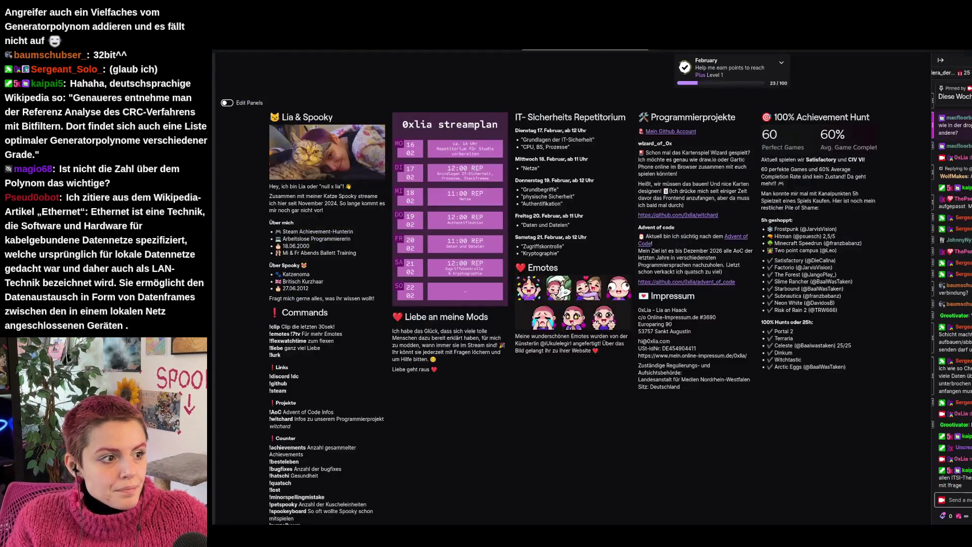
key("ctrl+shift+Tab")
key("ctrl+Tab")
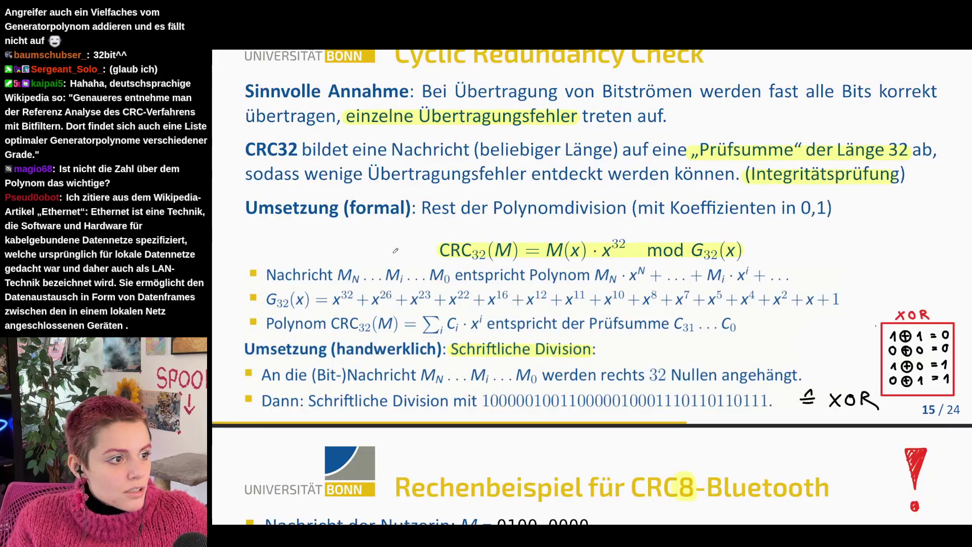
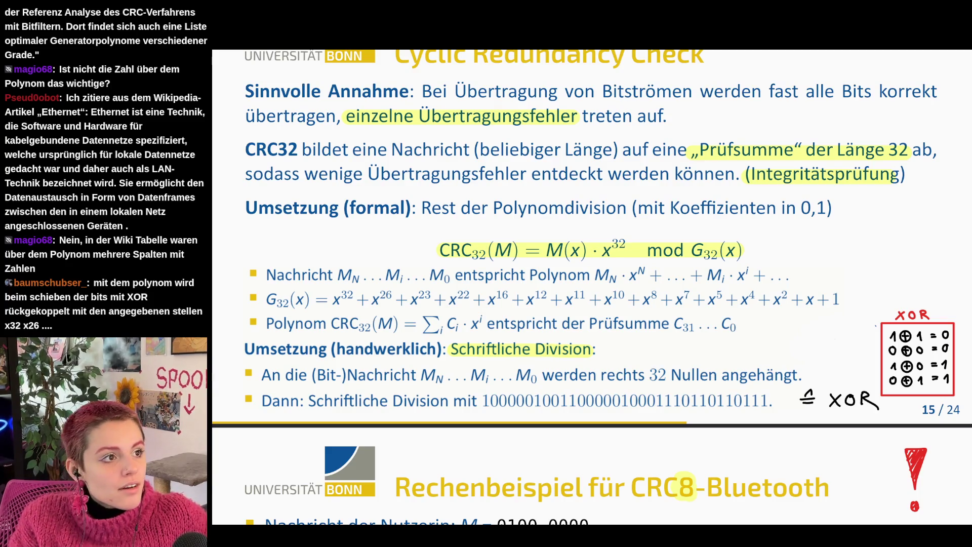
- View the Wikipedia CRC polynomial representations table, then return to the lecture slides
key("alt+Tab")
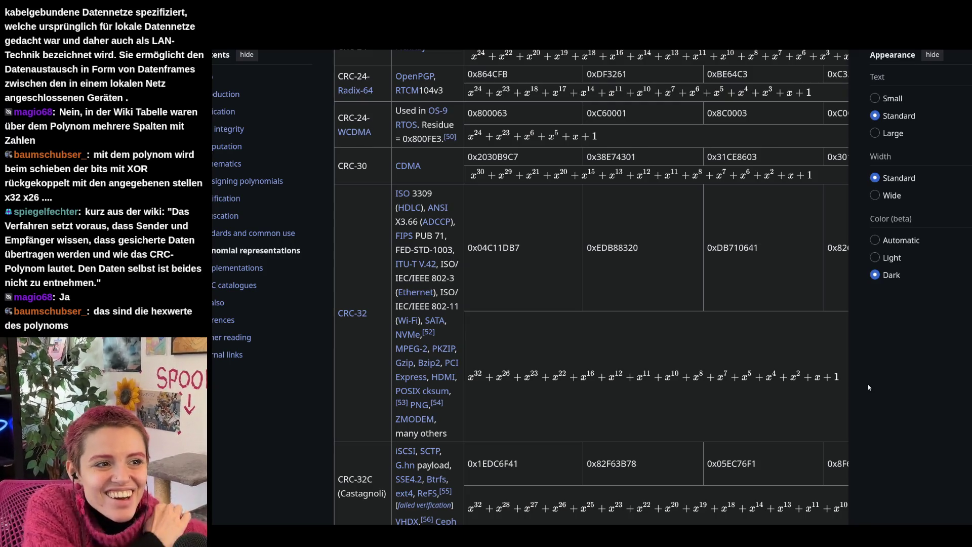
key("alt+Tab")
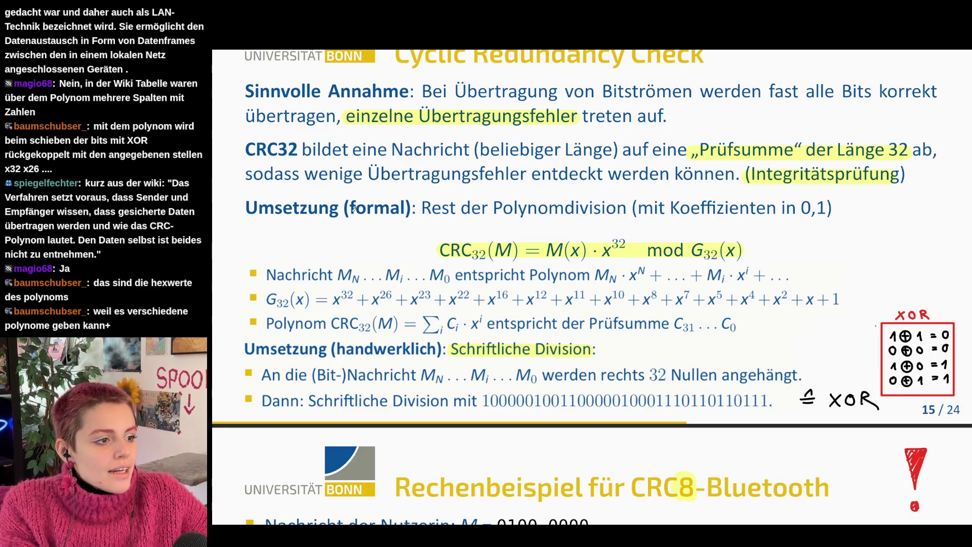
scroll(595, 303, "up", 1)
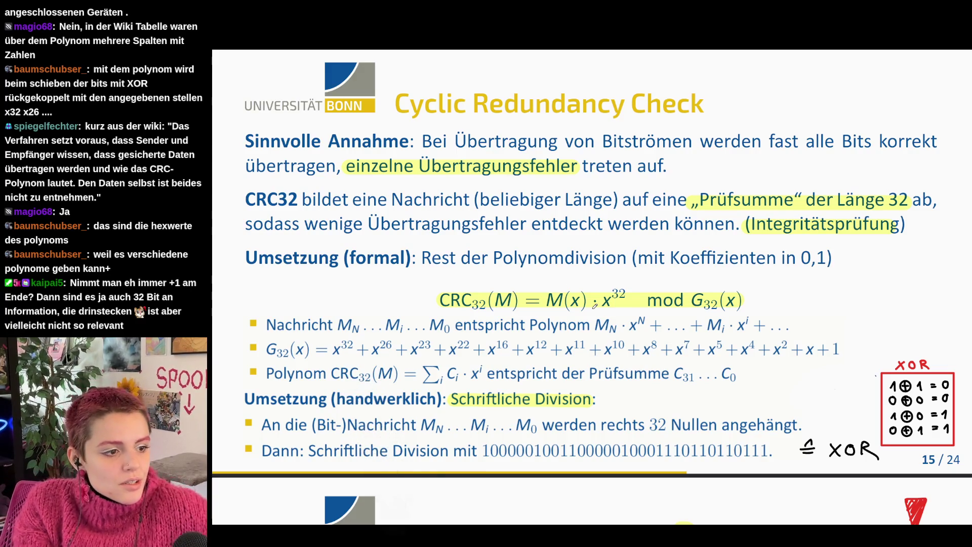
scroll(596, 303, "down", 5)
scroll(716, 360, "down", 2)
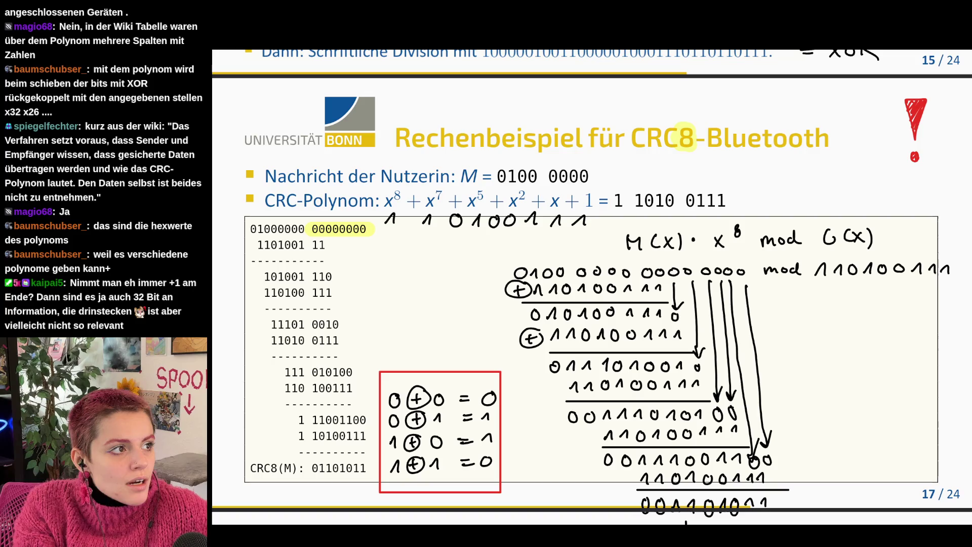
- Leave the CRC8-Bluetooth slide and switch to the Dolphin file browser
key("alt+Tab")
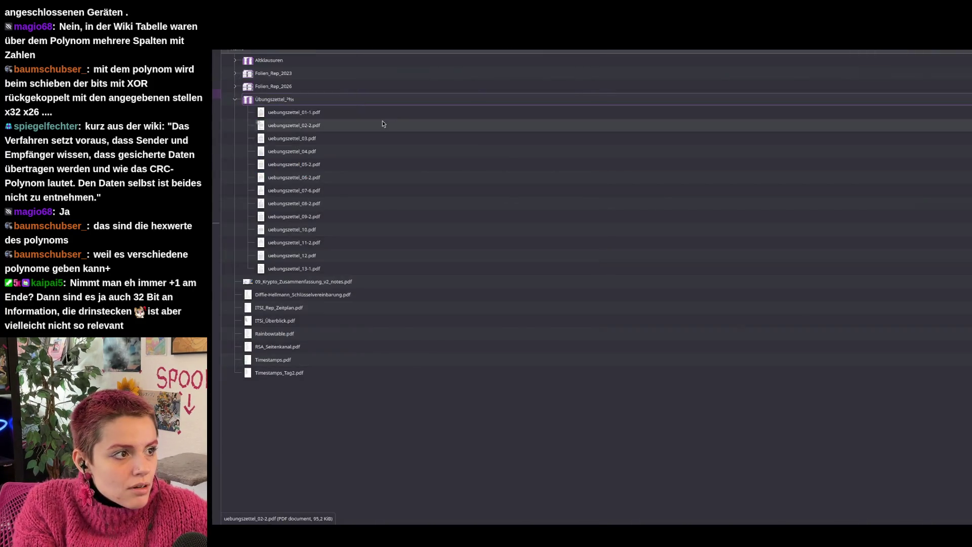
- Open wichtige_Altklausur_Aufgaben.pdf from the Altklausuren folder in Okular
left_click(236, 61)
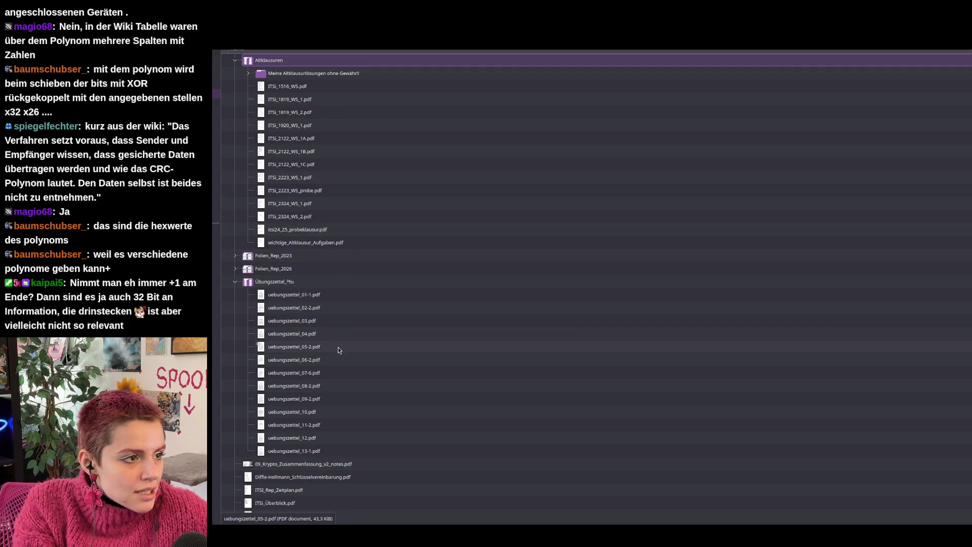
double_click(338, 243)
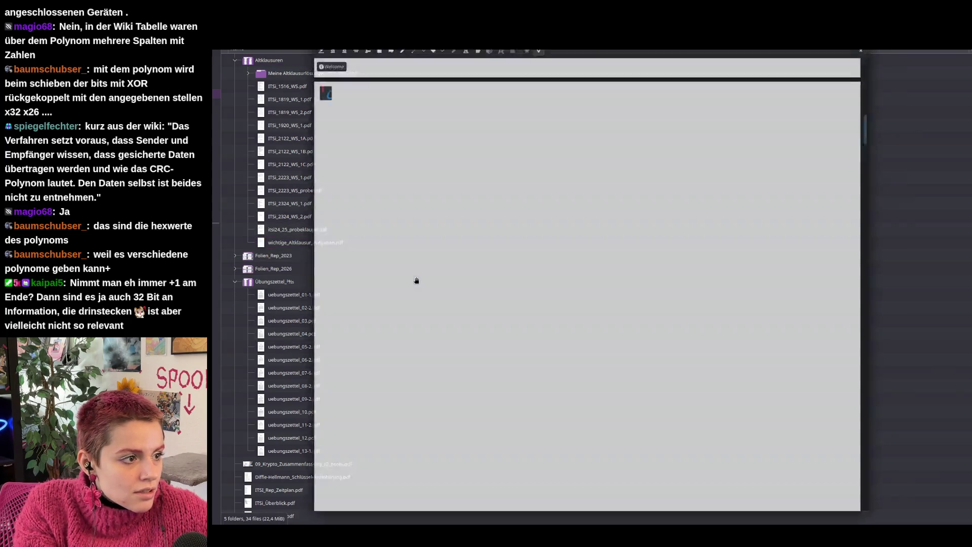
scroll(596, 320, "down", 5)
scroll(596, 320, "down", 5)
scroll(596, 320, "down", 5)
scroll(596, 319, "up", 3)
scroll(596, 320, "up", 3)
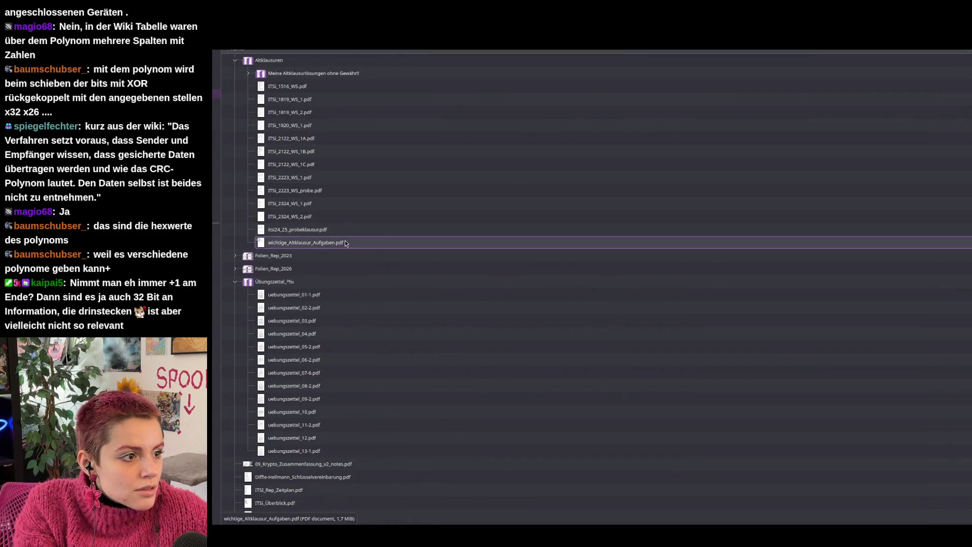
right_click(345, 241)
mouse_move(379, 247)
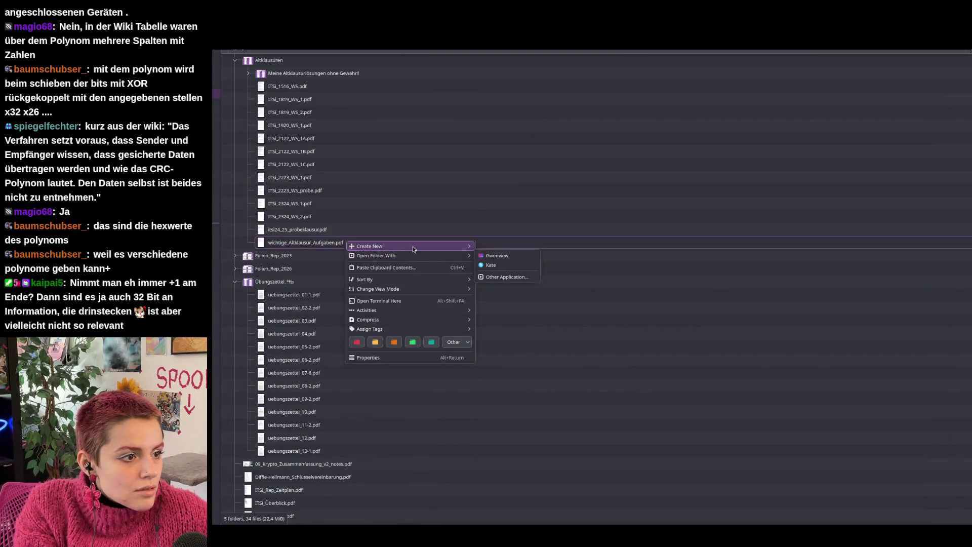
left_click(337, 251)
right_click(322, 244)
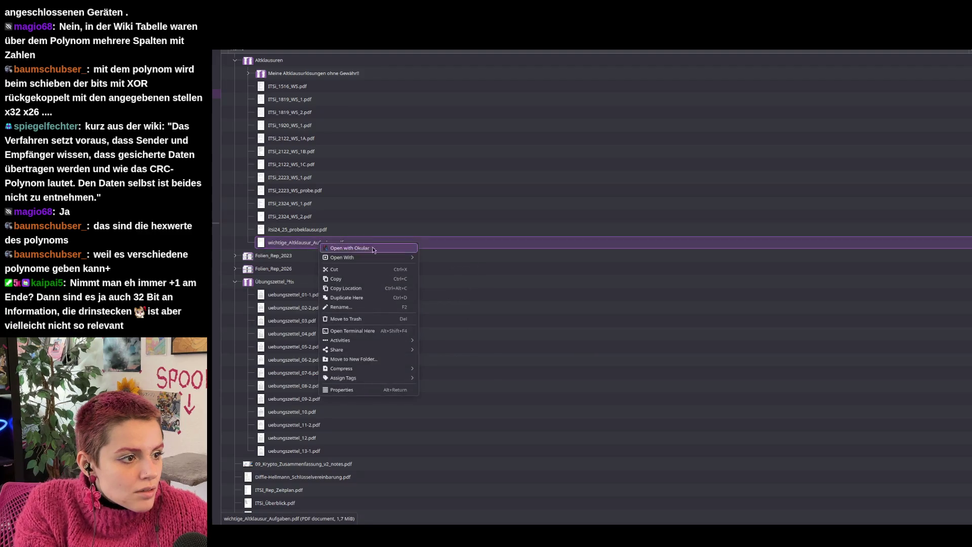
key("Escape")
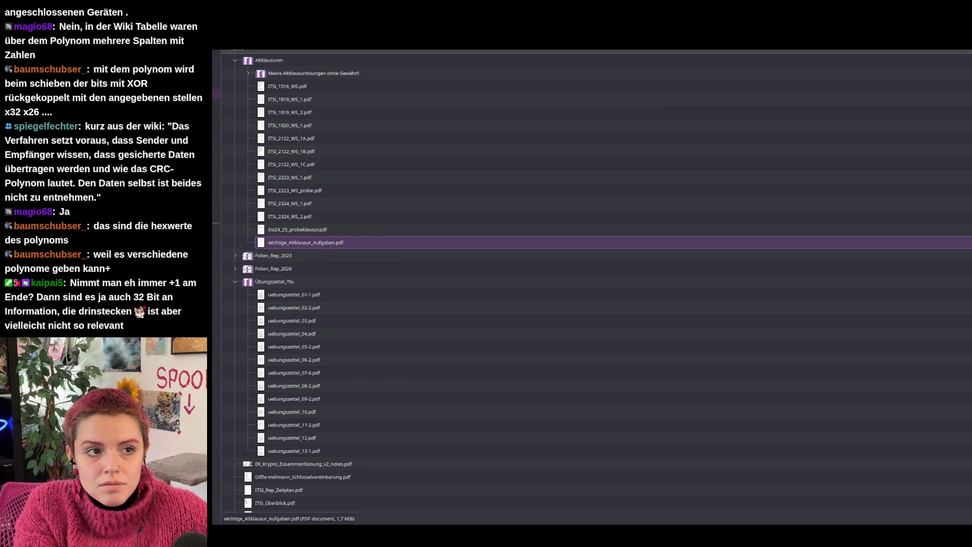
key("Return")
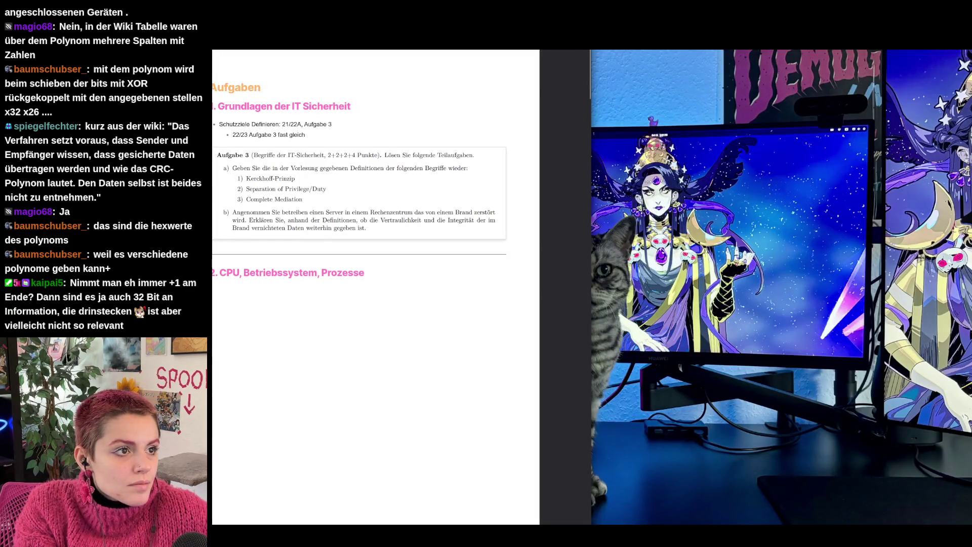
scroll(577, 278, "down", 5)
scroll(576, 278, "down", 5)
scroll(576, 278, "down", 5)
scroll(577, 278, "down", 1)
scroll(847, 258, "up", 3)
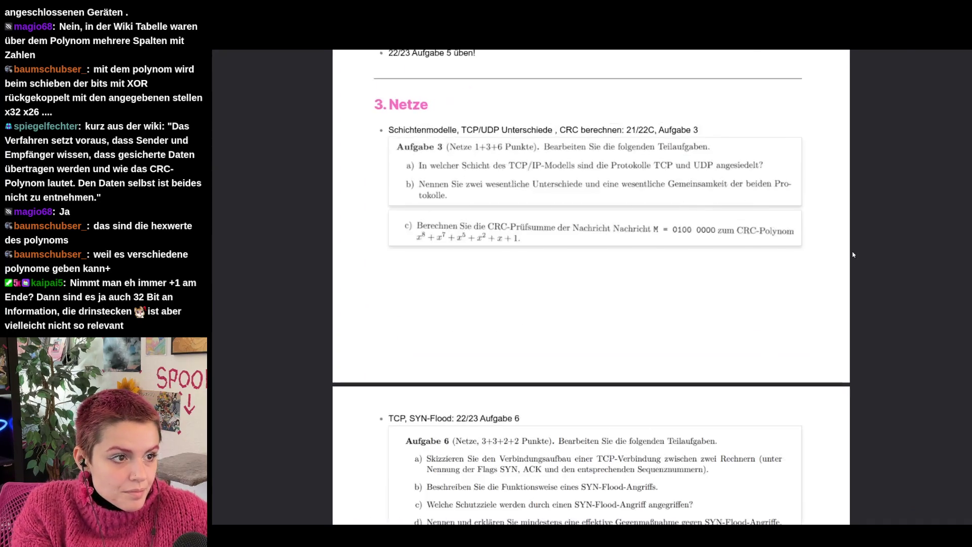
scroll(850, 257, "down", 2)
scroll(848, 262, "down", 3)
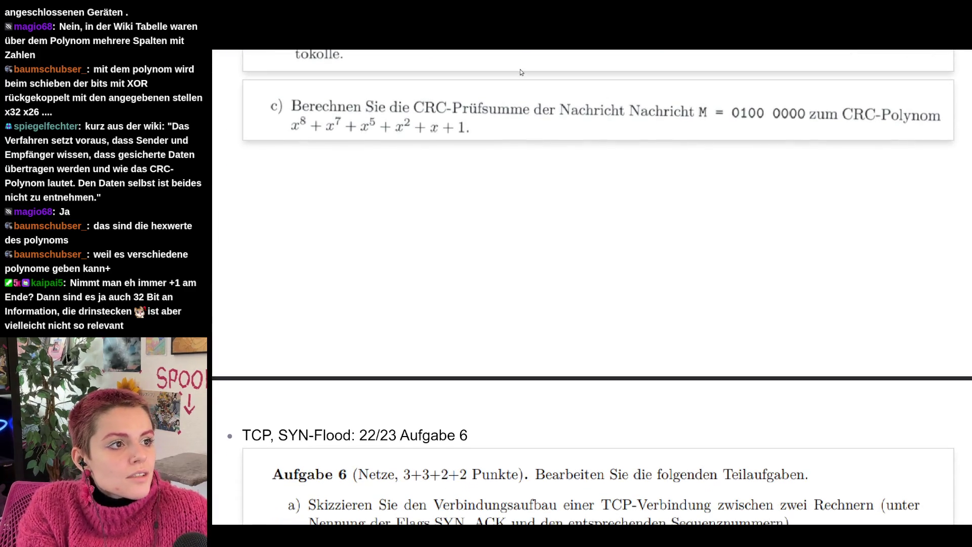
- With the freehand pen, underline M = 0100 0000 and write the label G(x) =
left_click(947, 48)
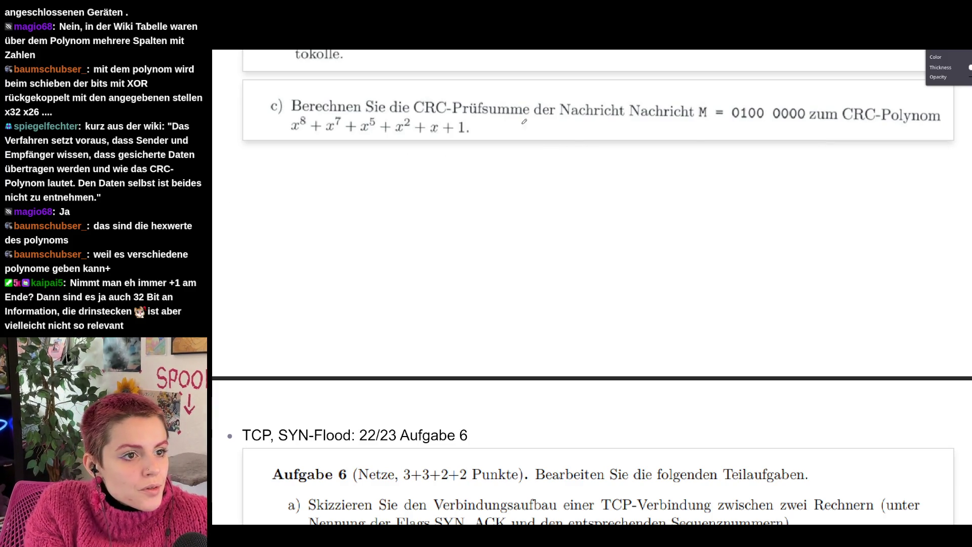
left_click_drag(700, 122, 766, 121)
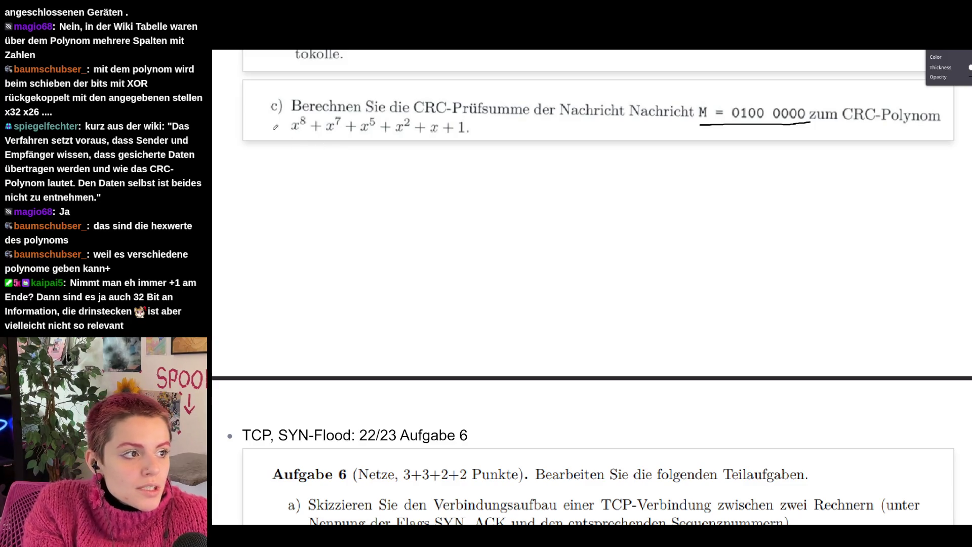
left_click_drag(260, 120, 267, 129)
left_click_drag(266, 124, 283, 124)
left_click_drag(275, 129, 283, 128)
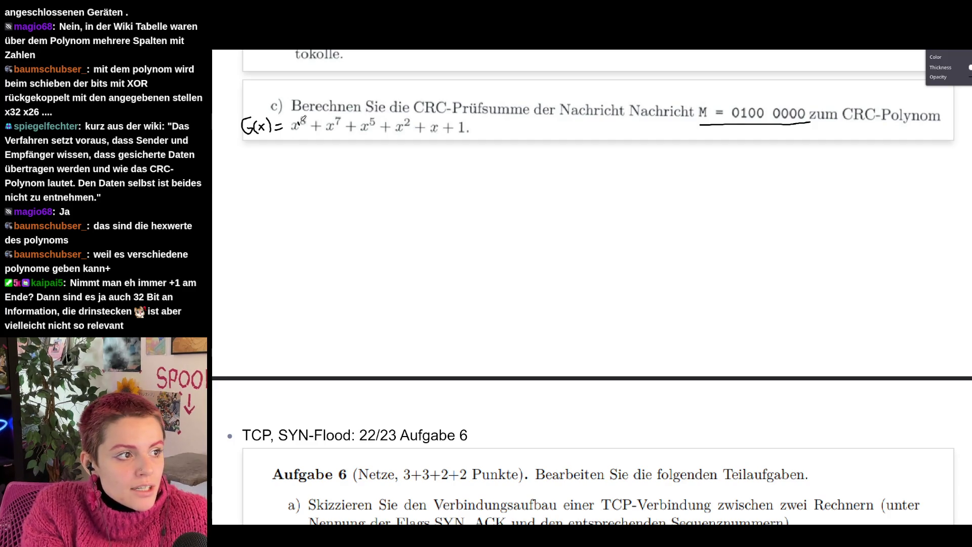
- Handwrite the generator bit string 110100111 and its constant term below the polynomial
left_click_drag(290, 156, 297, 161)
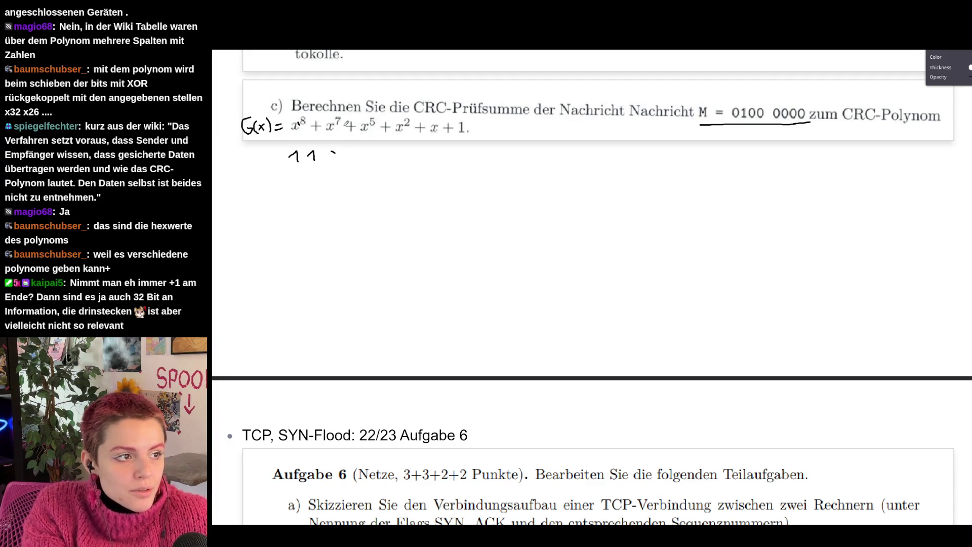
left_click_drag(331, 152, 361, 161)
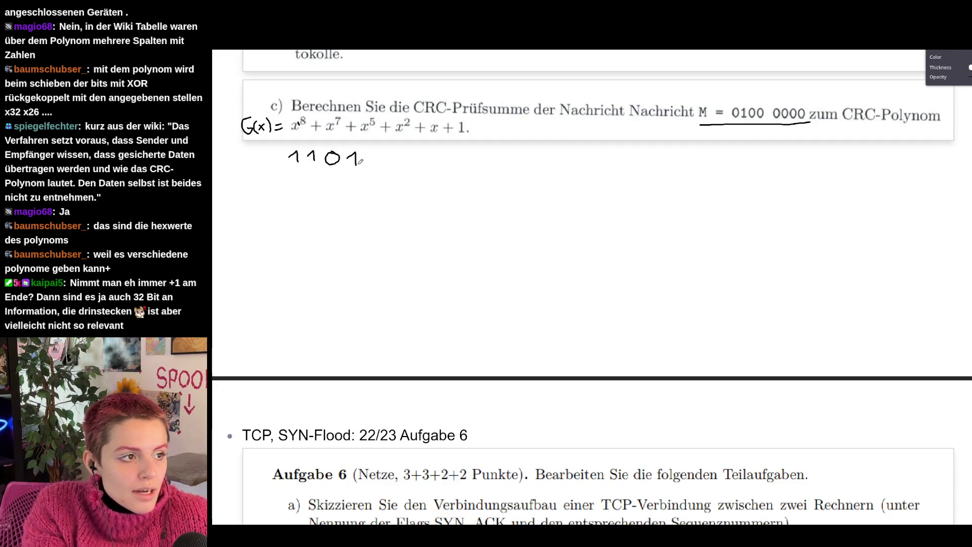
mouse_move(381, 120)
left_mouse_down()
mouse_move(371, 154)
mouse_move(410, 152)
mouse_move(411, 168)
mouse_move(451, 150)
left_mouse_up()
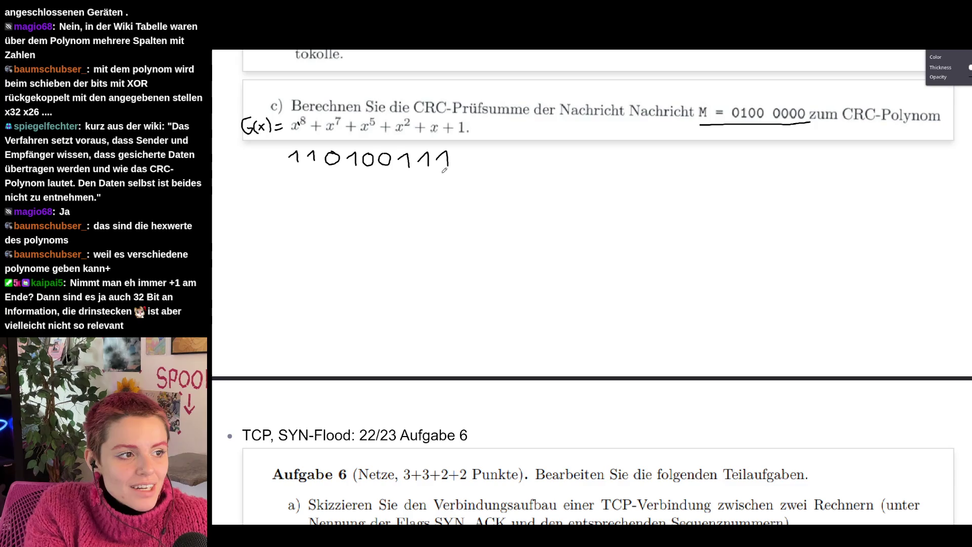
left_click_drag(445, 189, 450, 194)
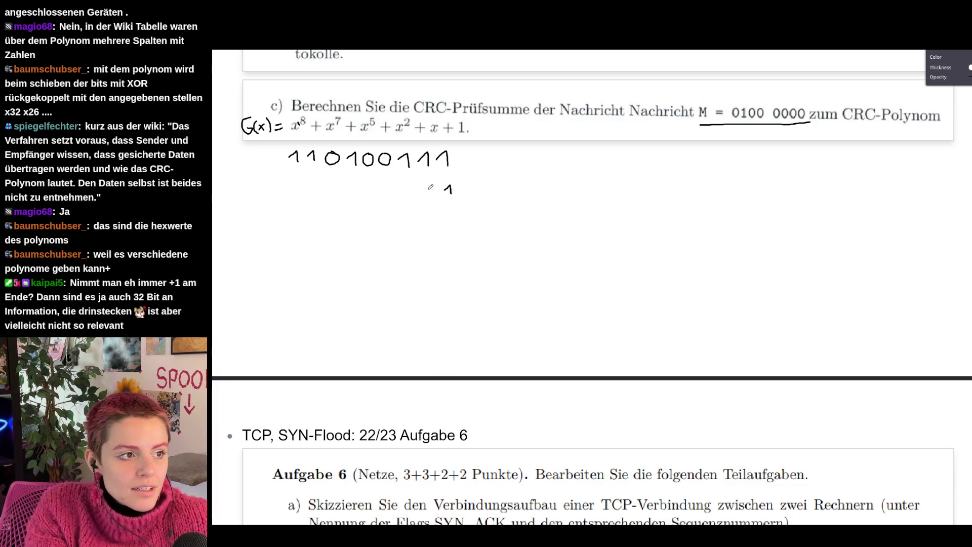
left_click_drag(424, 186, 431, 194)
mouse_move(431, 186)
left_mouse_down()
mouse_move(425, 194)
mouse_move(444, 189)
left_mouse_up()
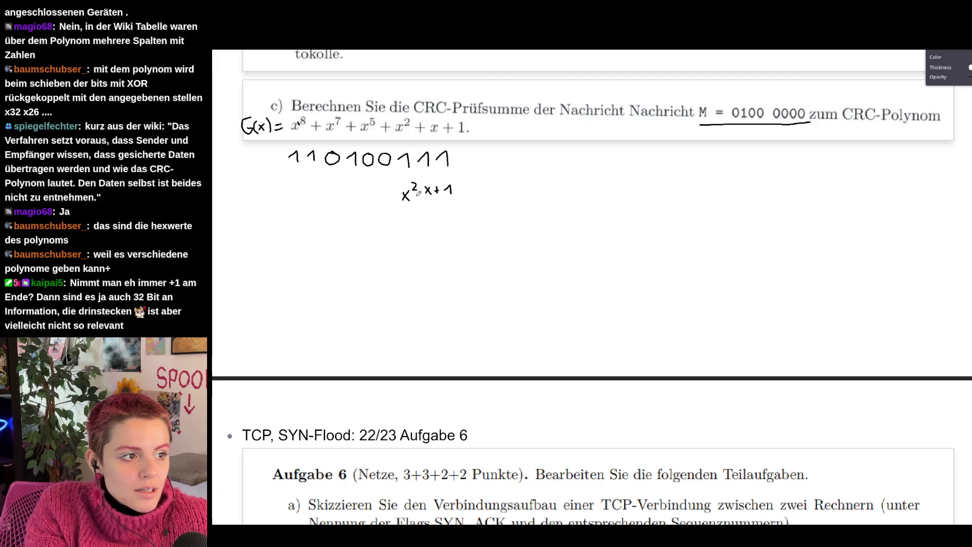
left_click_drag(395, 190, 398, 194)
left_click(380, 192)
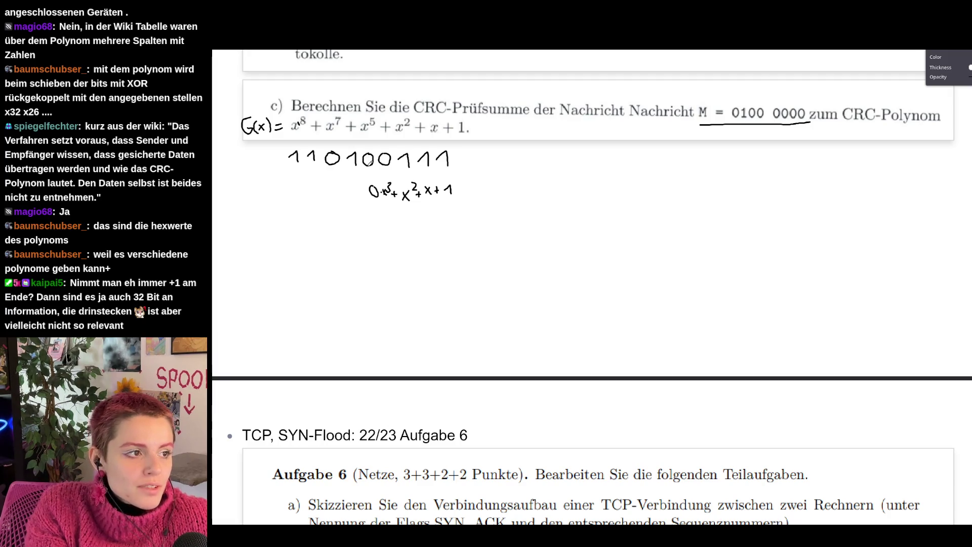
left_click_drag(335, 154, 333, 159)
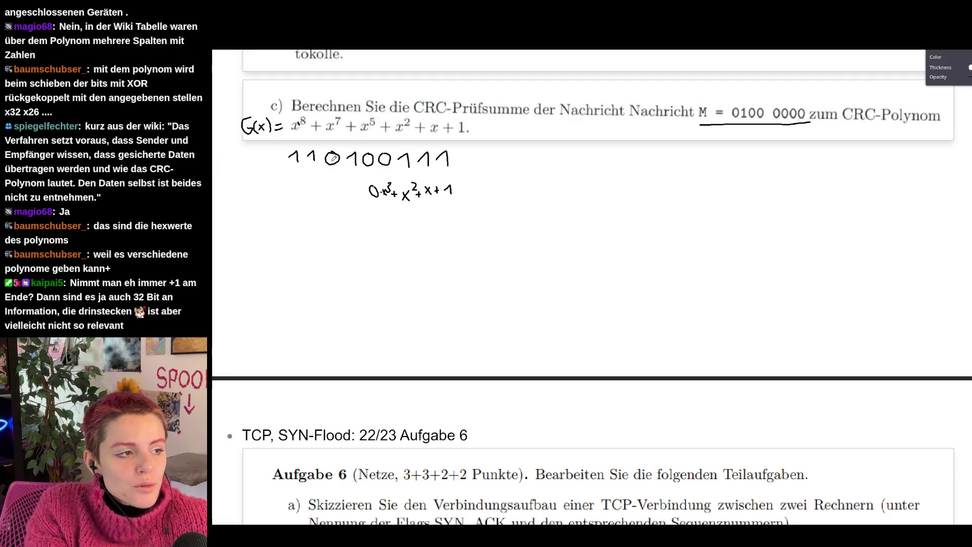
key("ctrl+z")
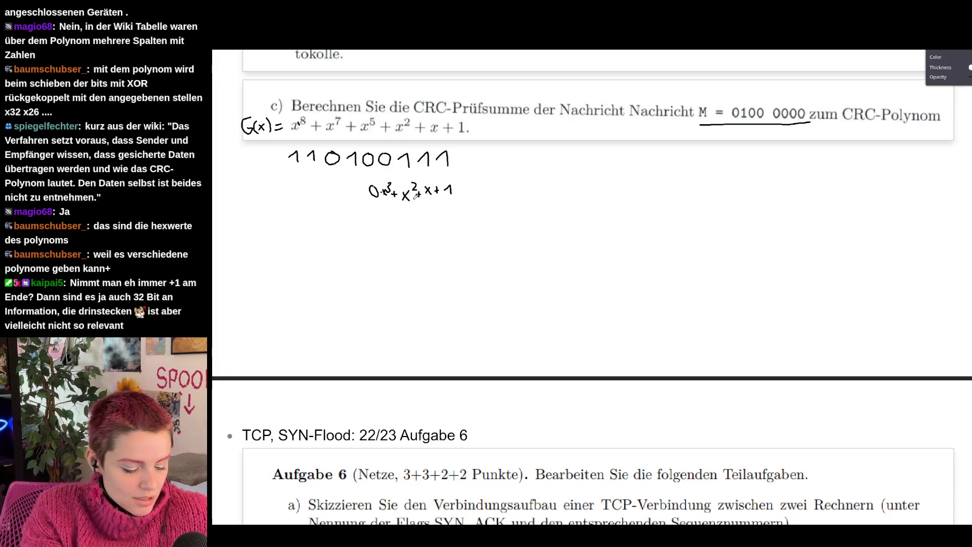
key("ctrl+z")
key("ctrl+z")
key("ctrl+z")
key("ctrl+z")
key("ctrl+z")
key("ctrl+z")
key("ctrl+z")
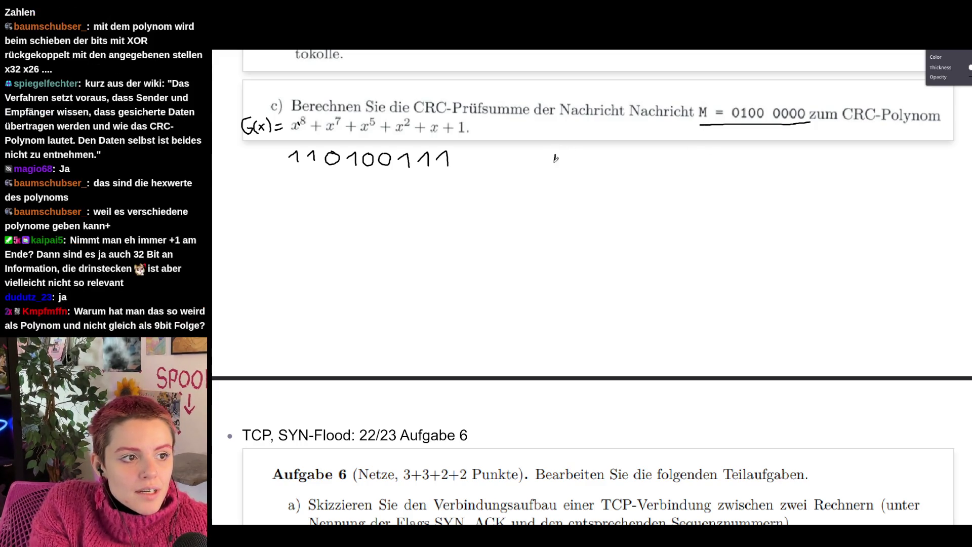
left_click_drag(568, 159, 600, 168)
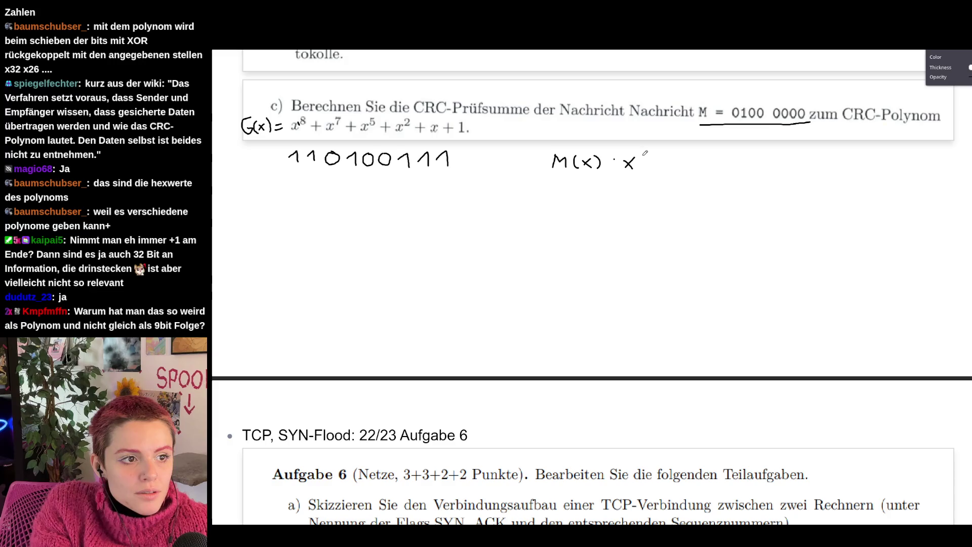
left_click_drag(661, 169, 760, 162)
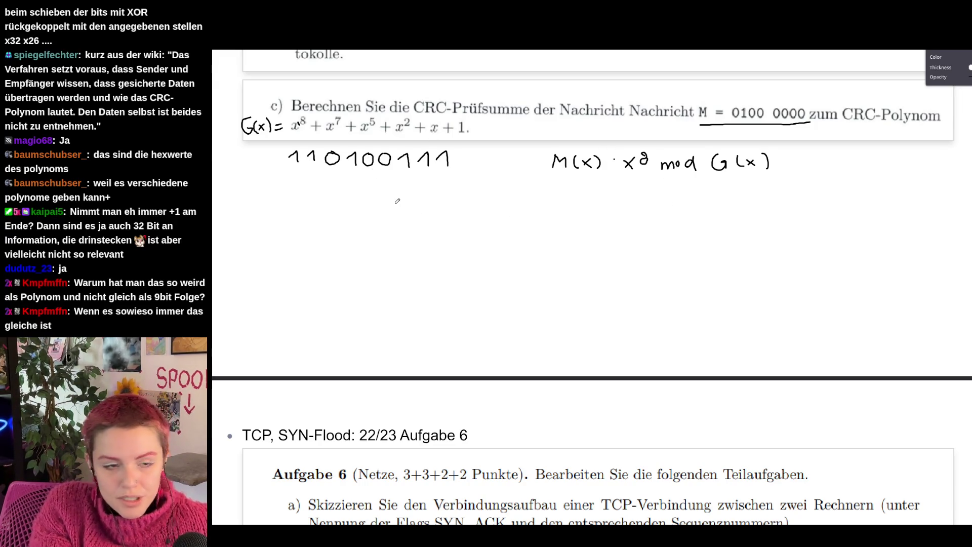
mouse_move(229, 221)
left_mouse_down()
mouse_move(278, 228)
mouse_move(308, 218)
mouse_move(348, 229)
mouse_move(468, 222)
left_mouse_up()
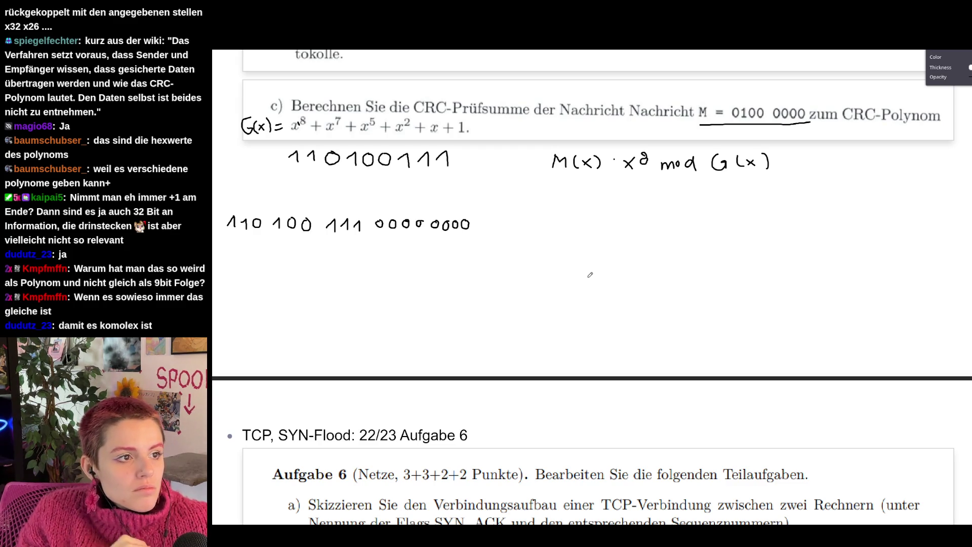
scroll(589, 275, "up", 1)
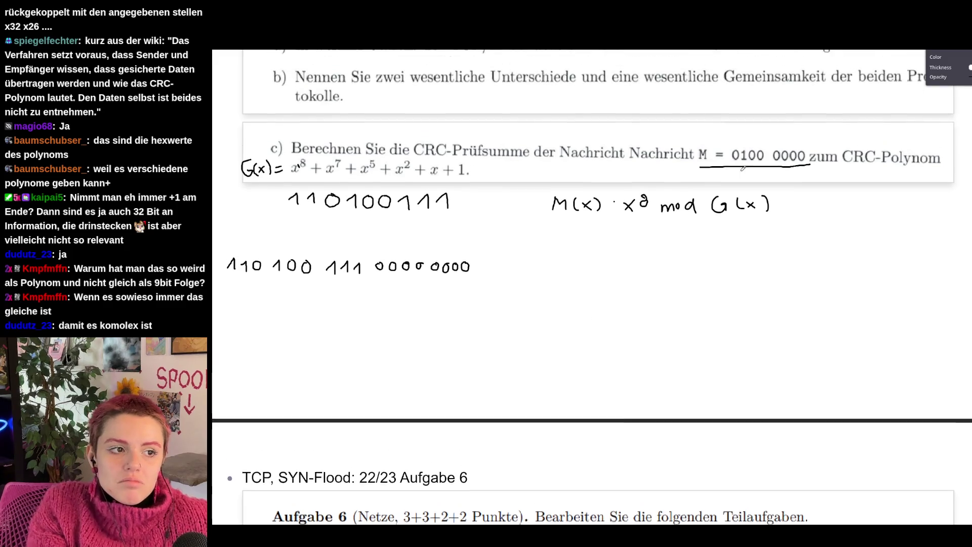
scroll(603, 267, "down", 1)
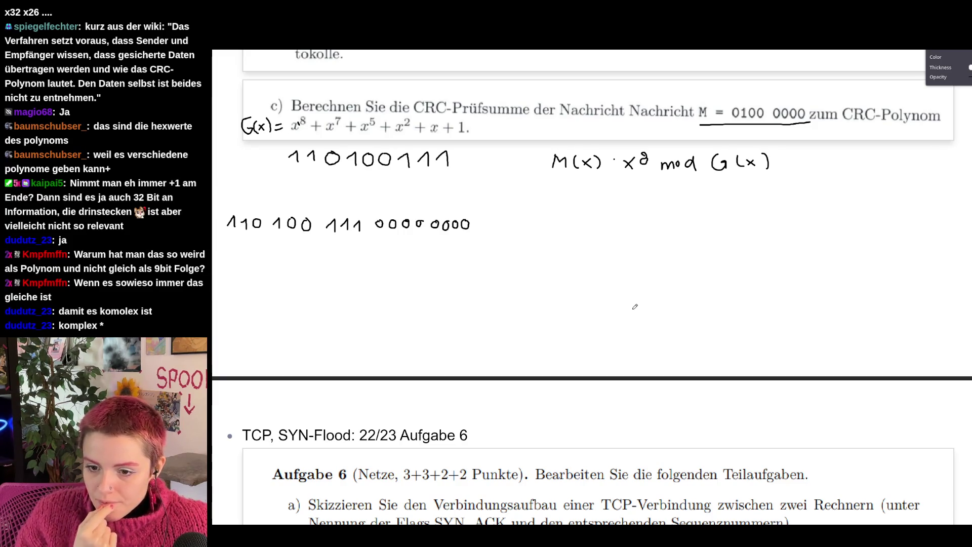
key("ctrl+t")
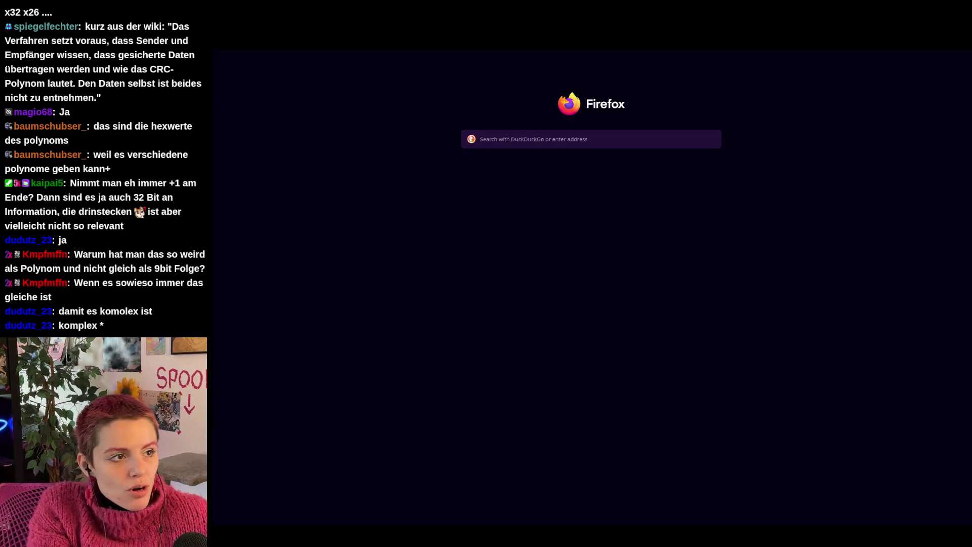
type("alg")
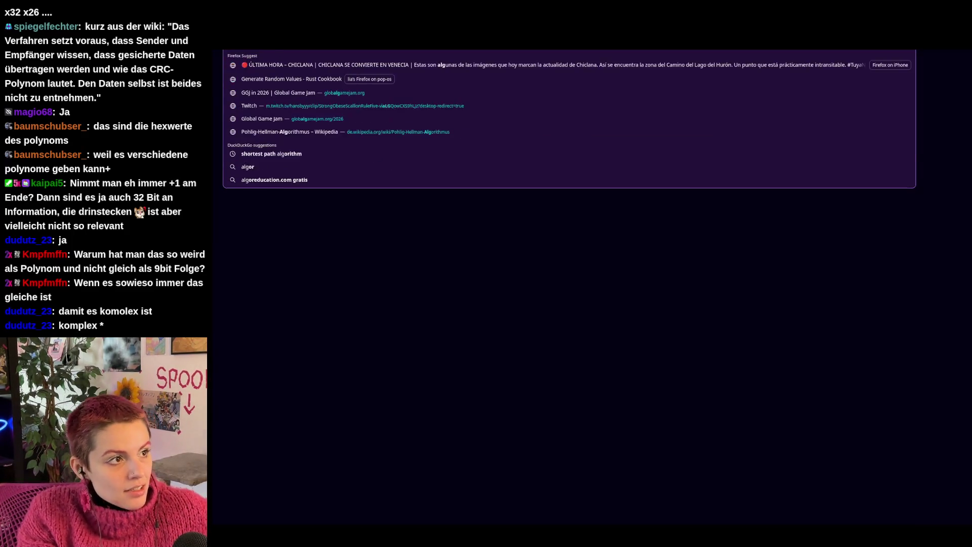
type("ebraic")
type("sche form")
key("Return")
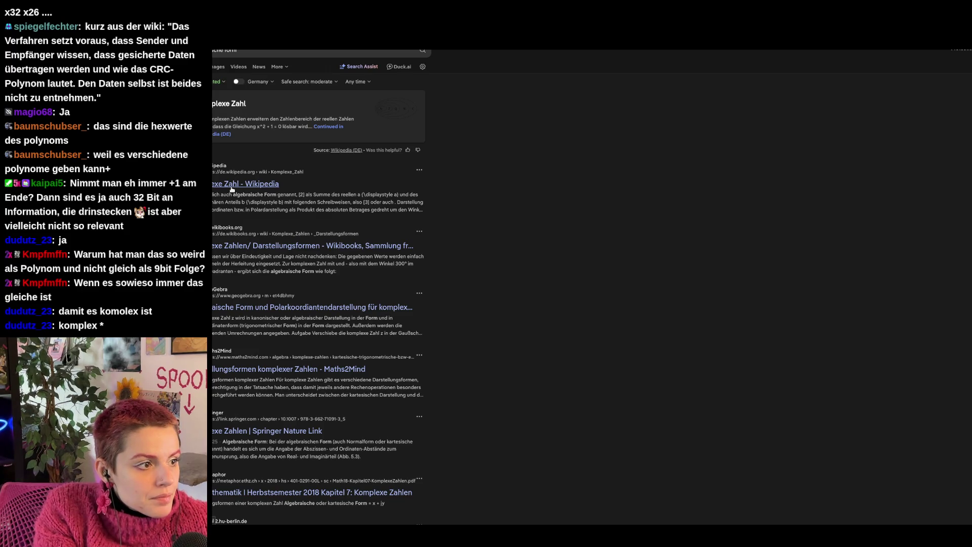
left_click(231, 188)
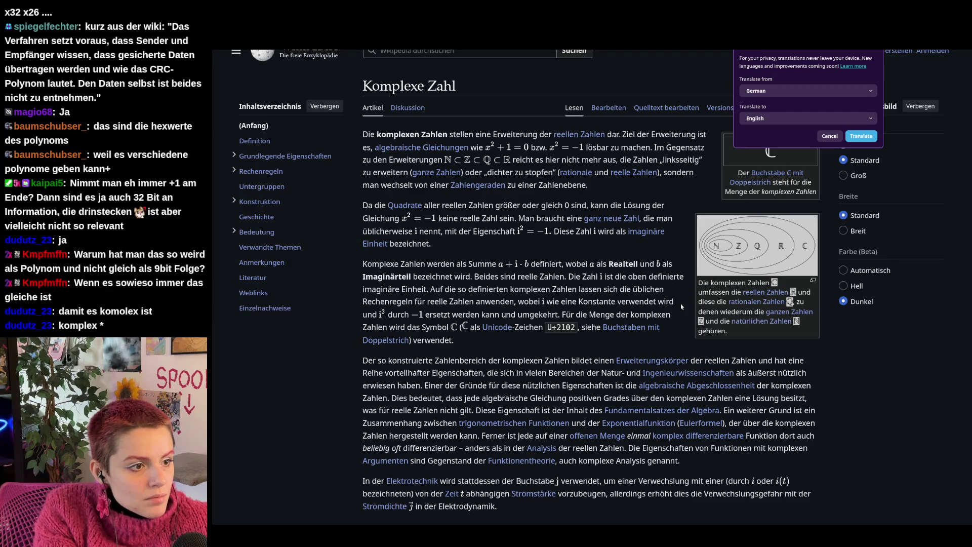
scroll(779, 375, "down", 5)
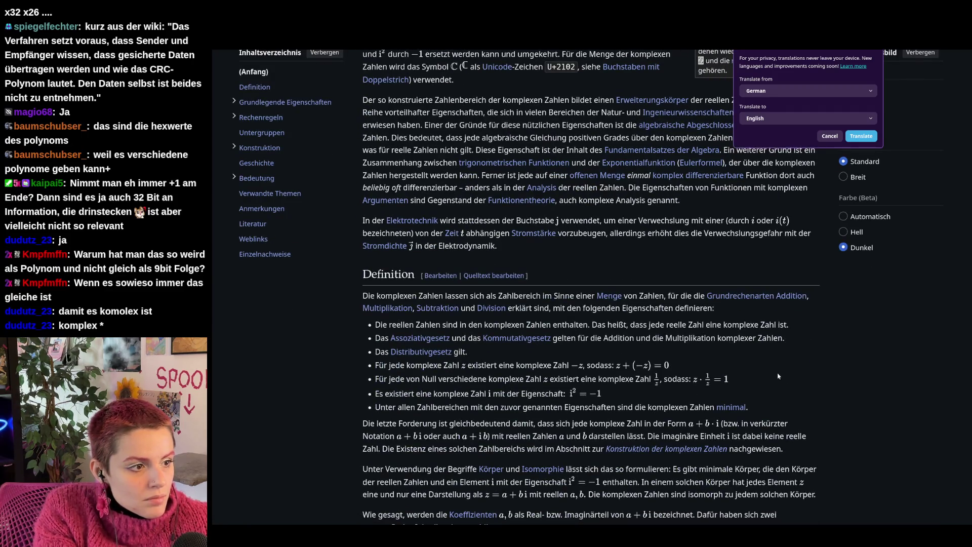
scroll(808, 344, "down", 5)
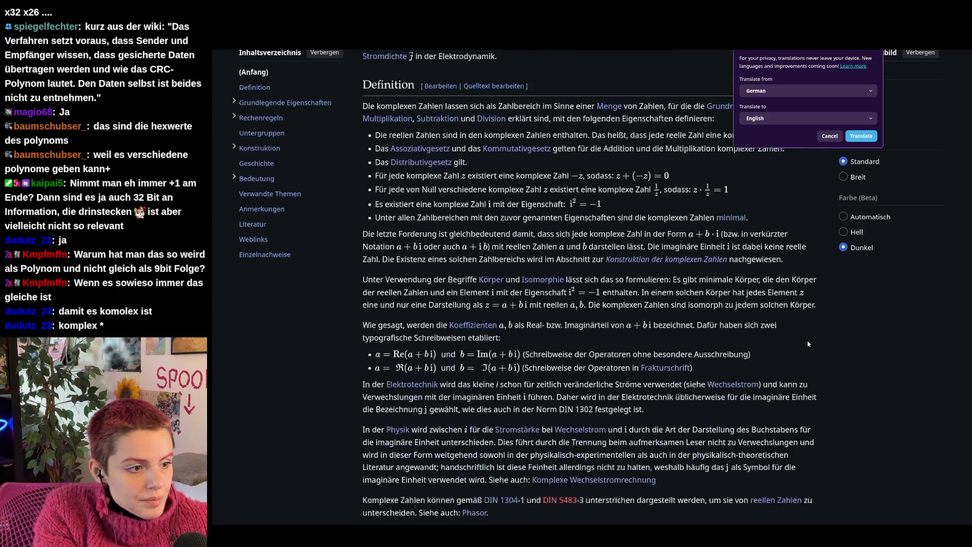
scroll(855, 362, "down", 5)
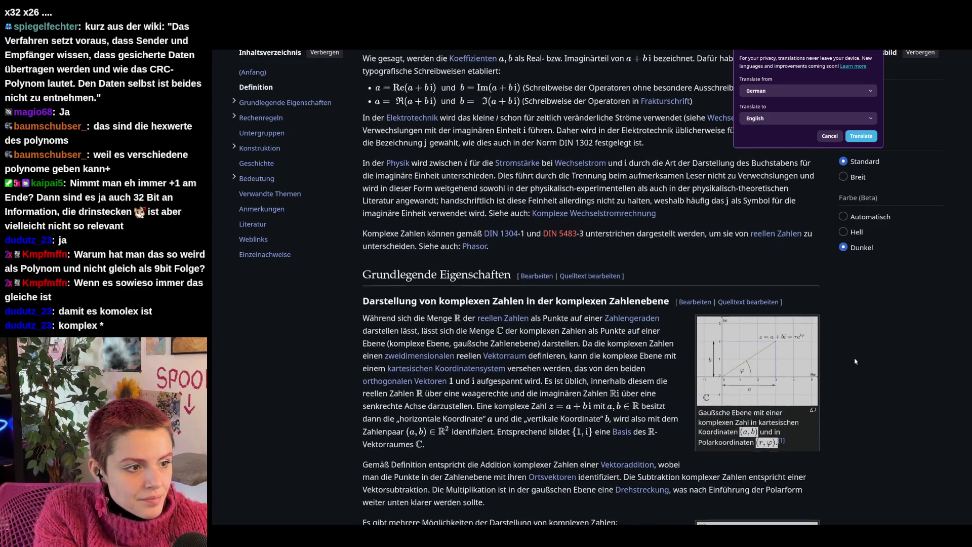
scroll(881, 370, "down", 2)
scroll(908, 379, "down", 4)
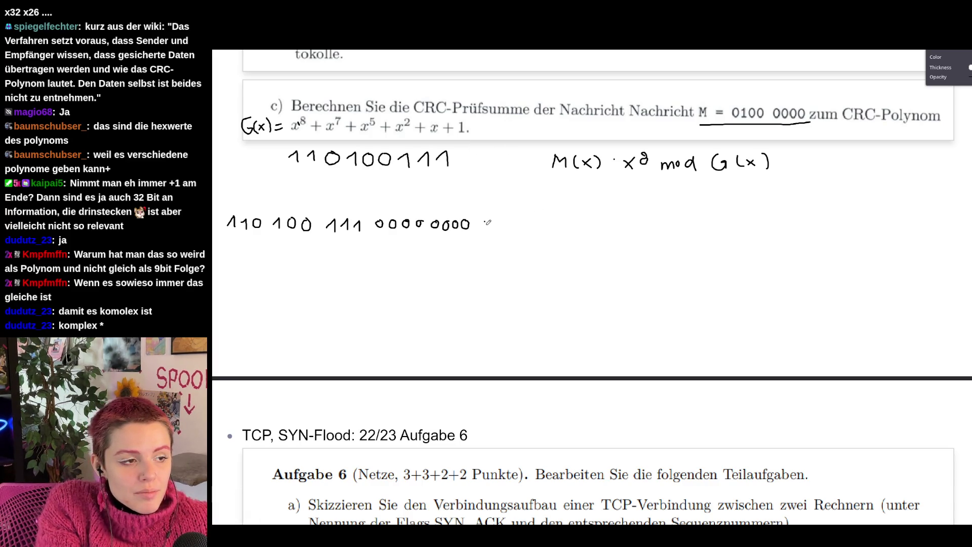
- Undo the colon and the handwritten padded bit string, keeping the generator bits
left_click(485, 222)
left_click(485, 227)
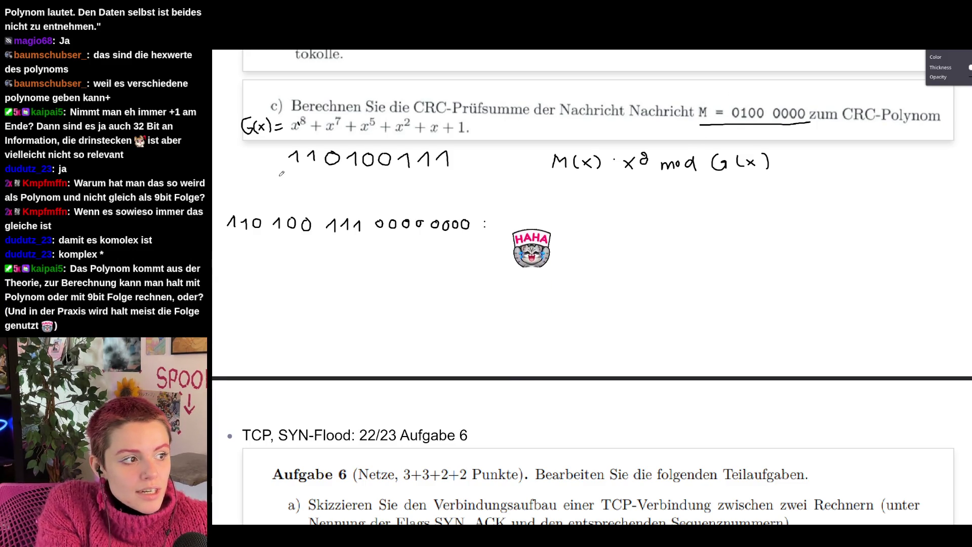
key("ctrl+z")
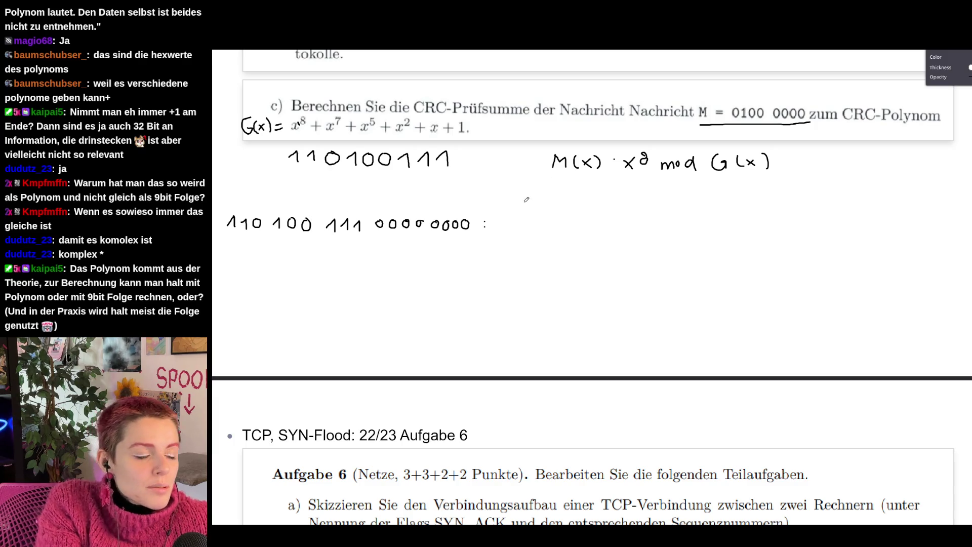
key("ctrl+z")
key("ctrl+z")
key("ctrl+z")
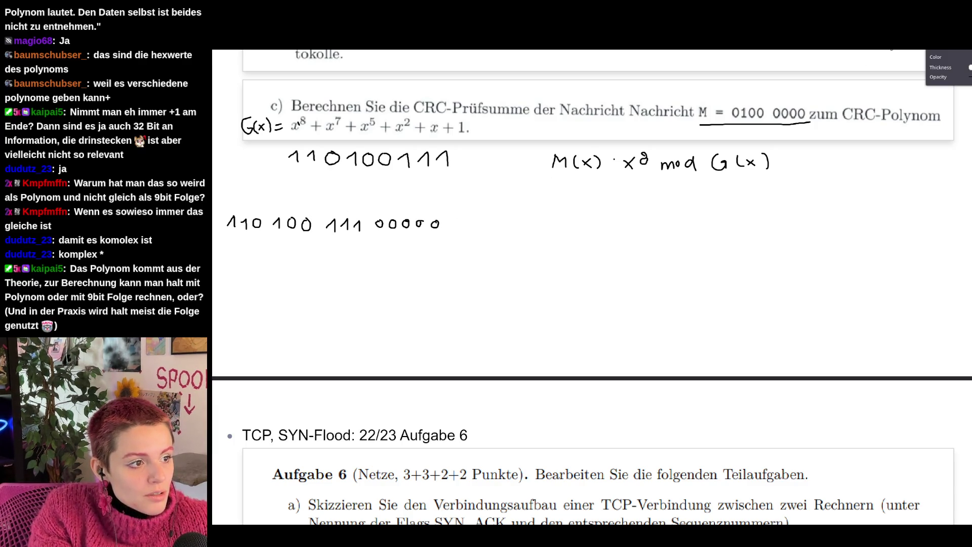
key("ctrl+z")
key("ctrl+z")
key("ctrl+z")
key("ctrl+z")
key("ctrl+z")
key("ctrl+z")
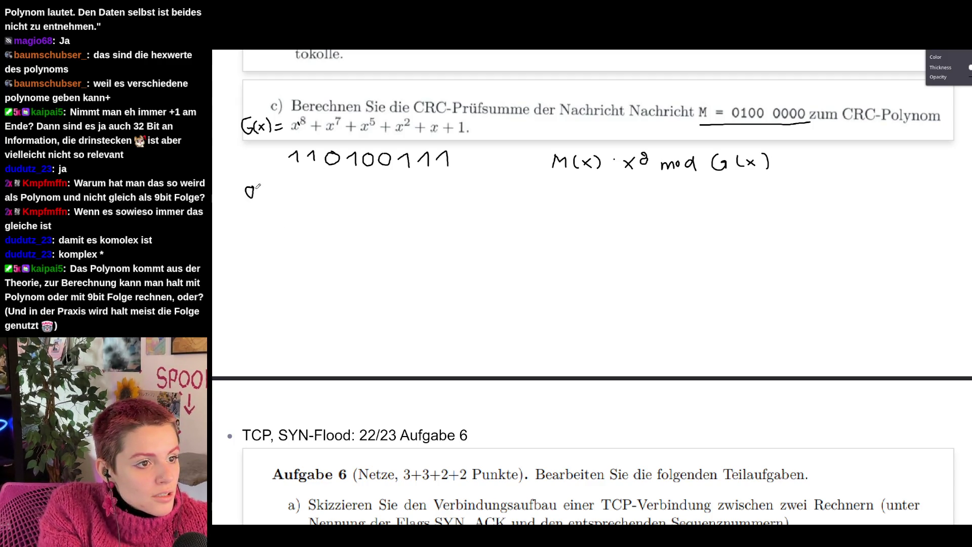
key("ctrl+z")
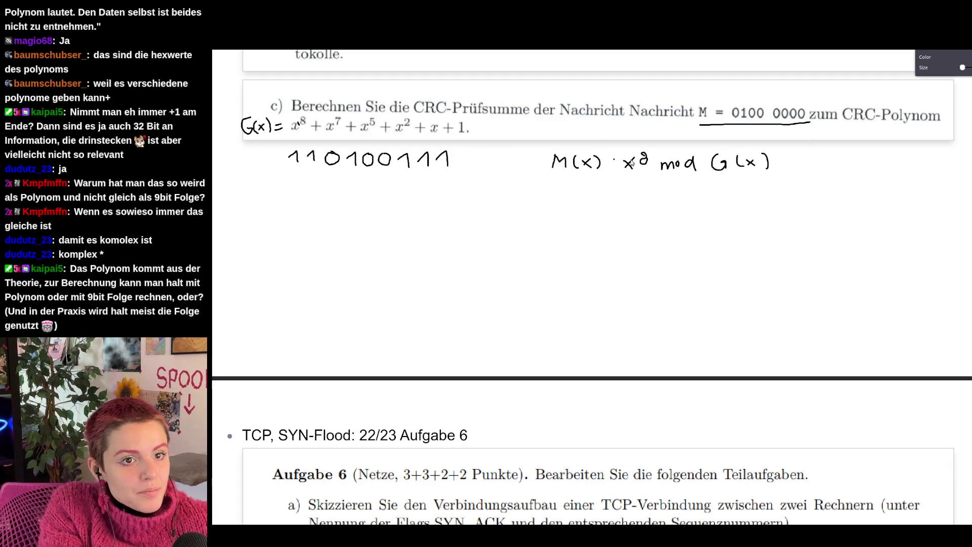
left_click(246, 212)
type("0")
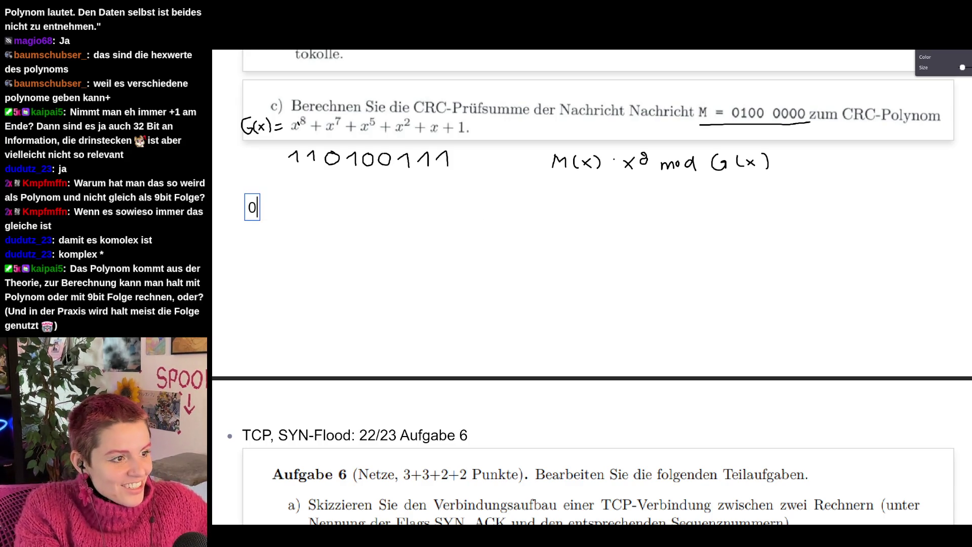
type("1000000")
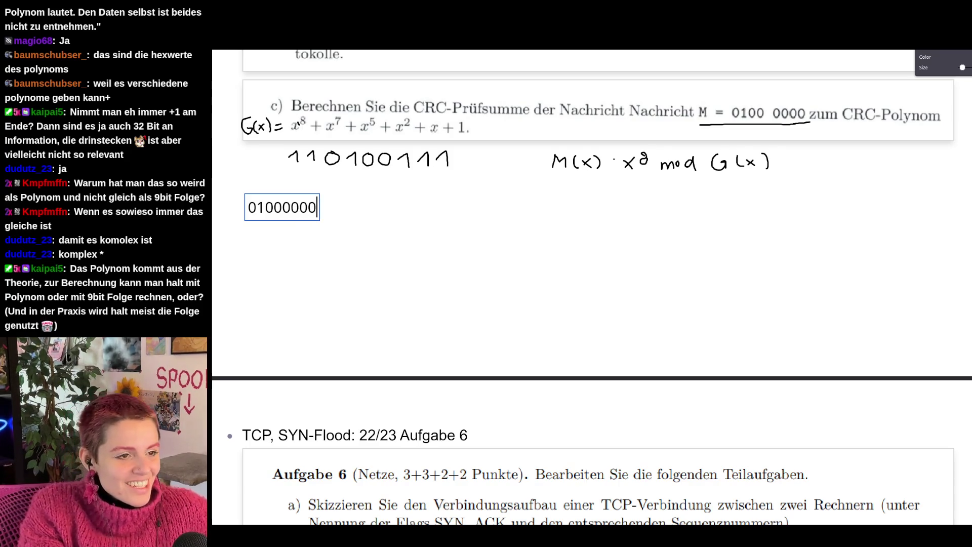
key("Left")
key("Left")
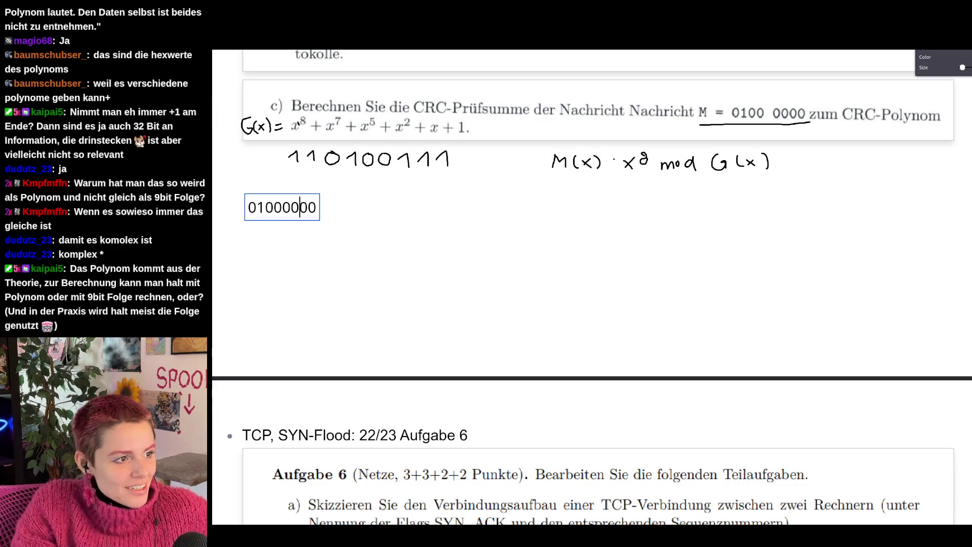
key("Right")
key("Right")
type("0000 0000")
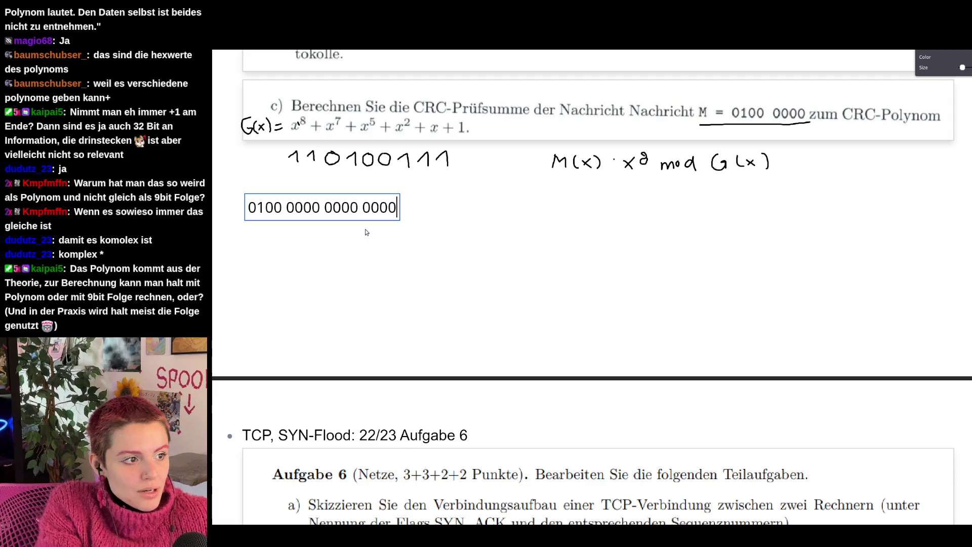
type(" mod ")
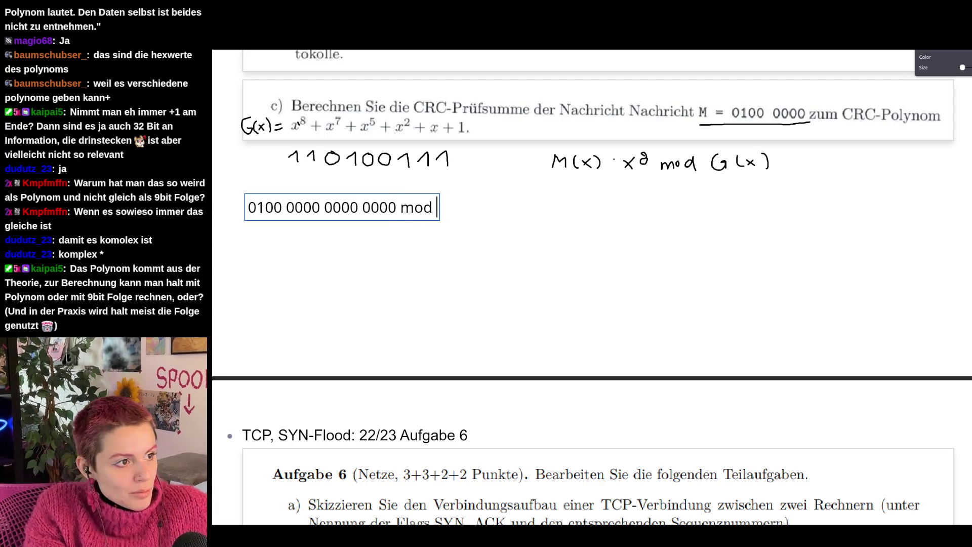
type("110100111")
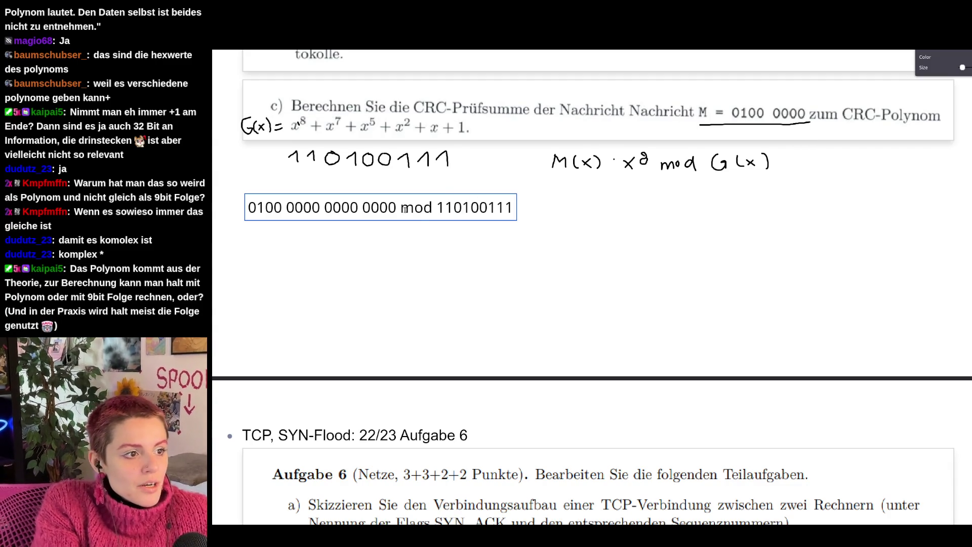
left_click(258, 228)
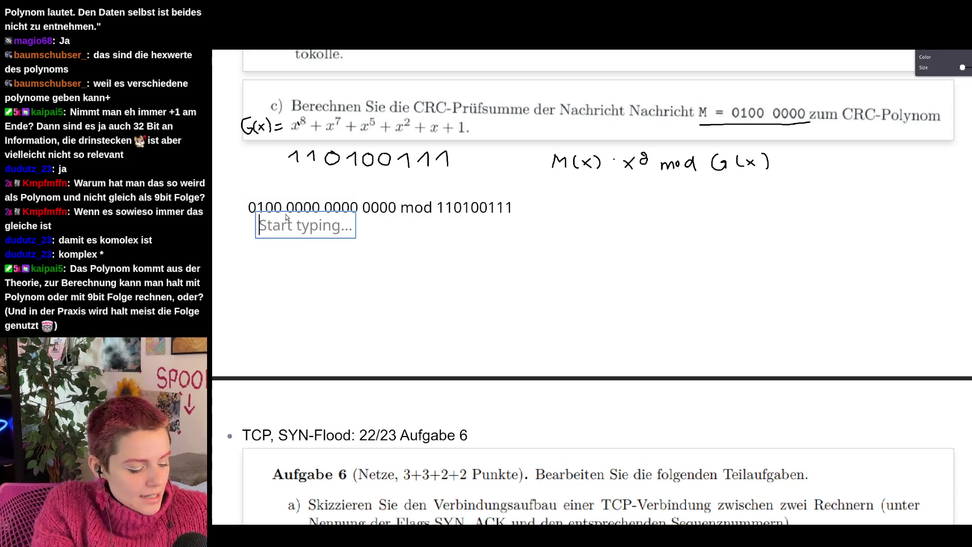
type("110")
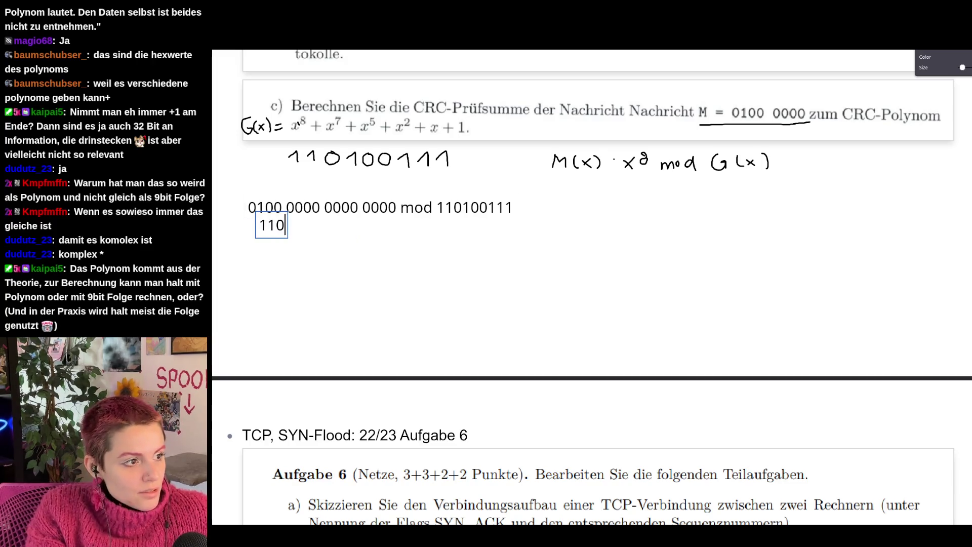
type("100111")
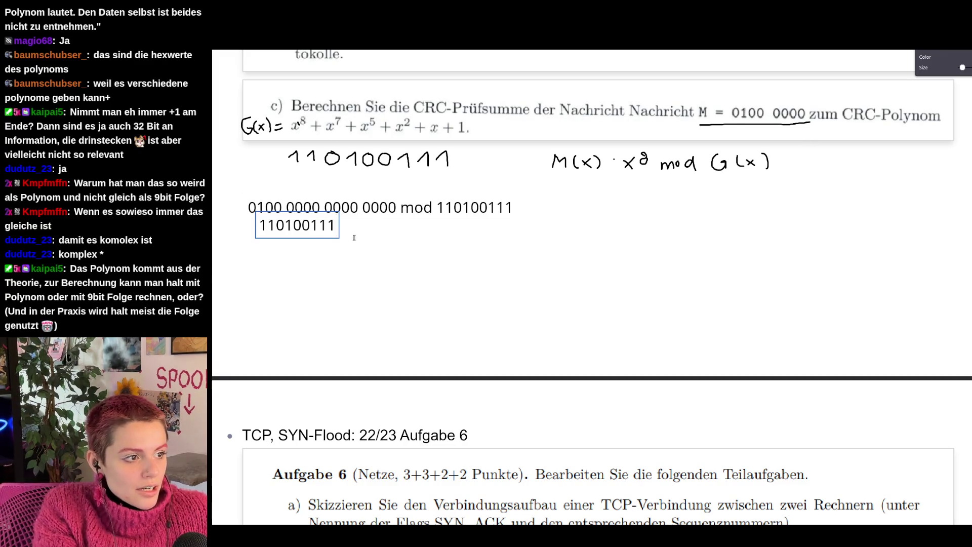
- Place the typed divisor 110100111 under the message and underline it with the Draw tool
left_click(384, 241)
left_click_drag(302, 231, 290, 225)
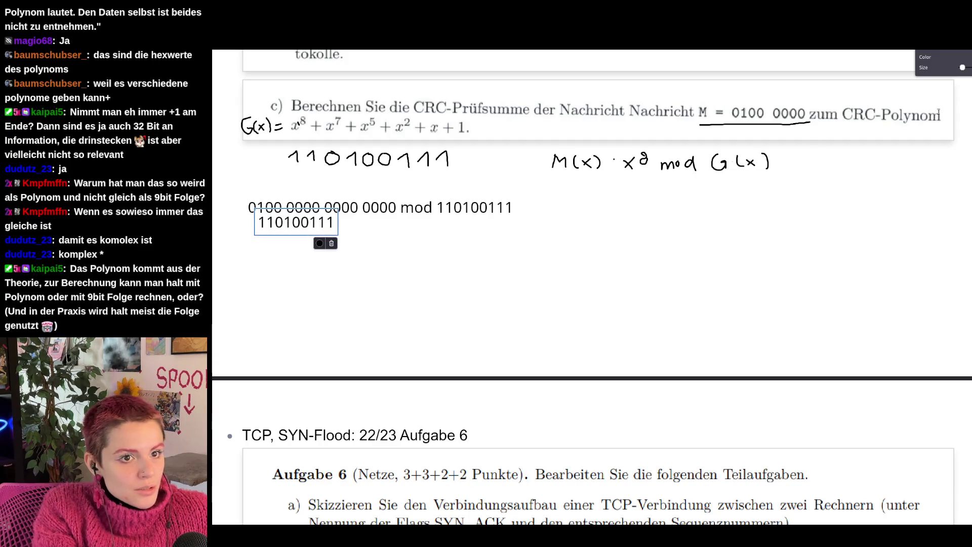
key("Escape")
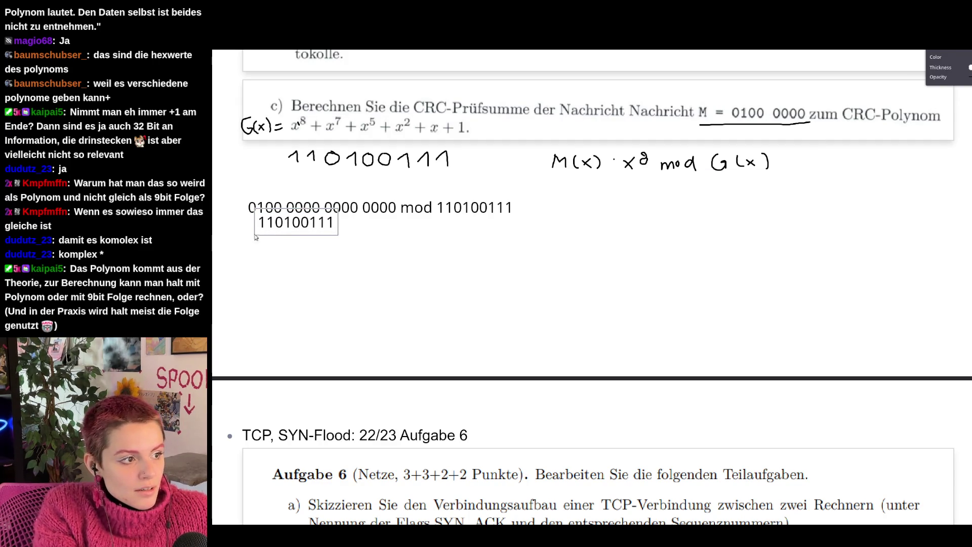
left_click_drag(245, 233, 342, 233)
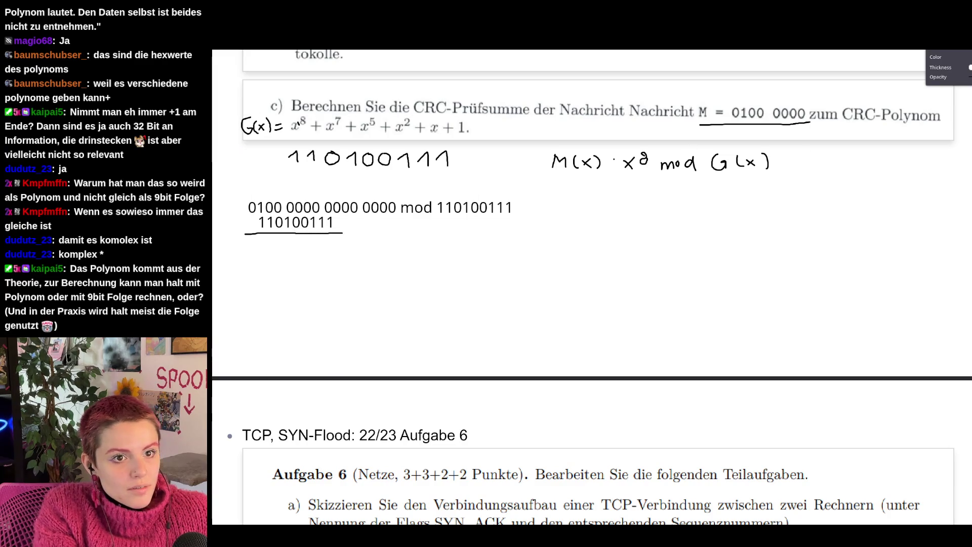
key("t")
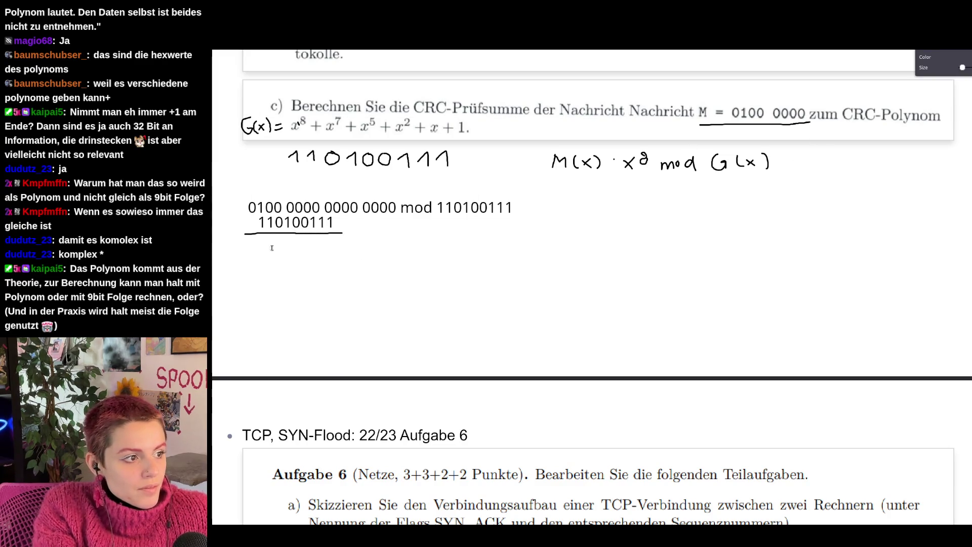
left_click(256, 245)
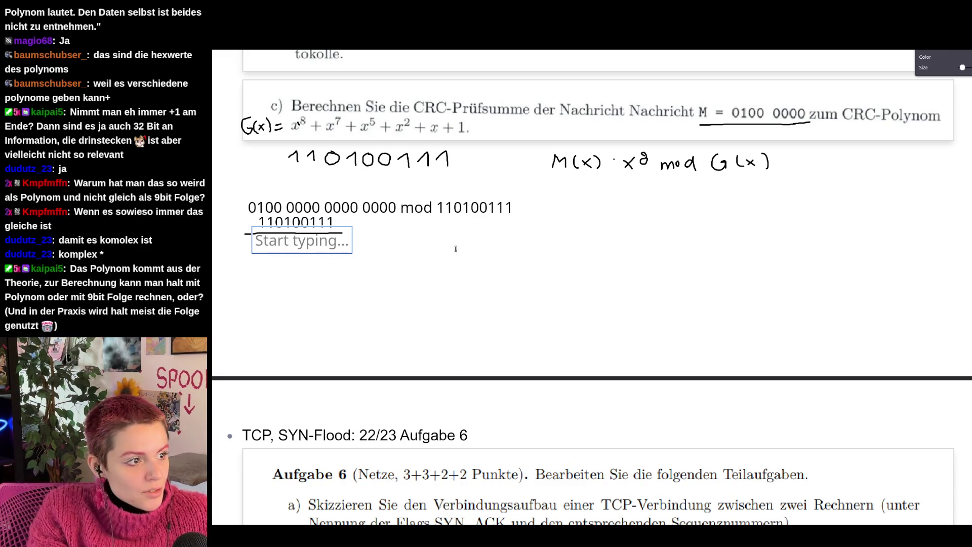
type("0")
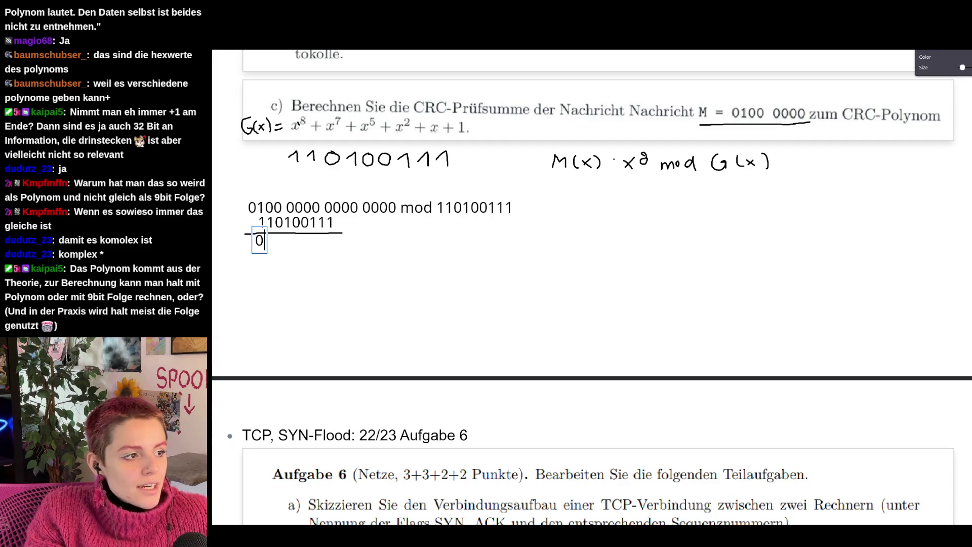
type("1")
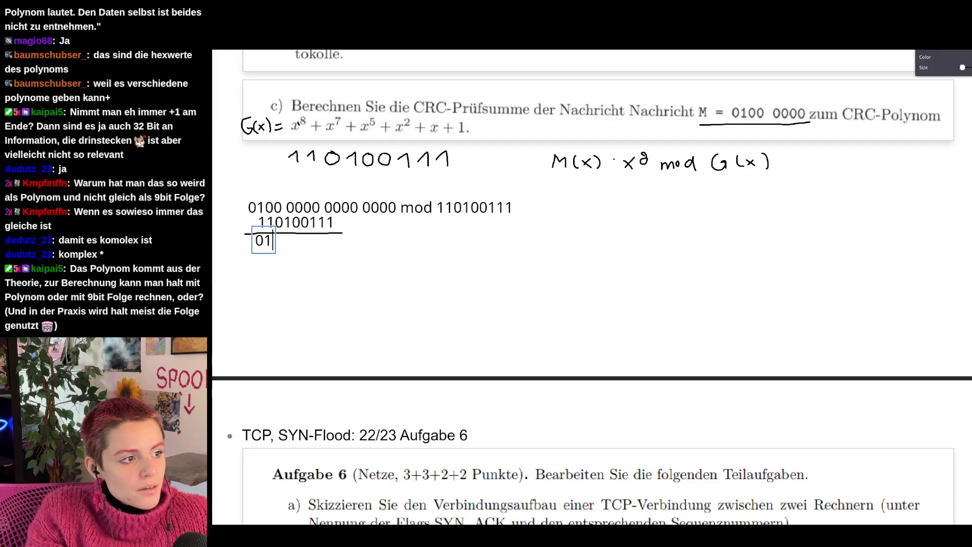
type("01")
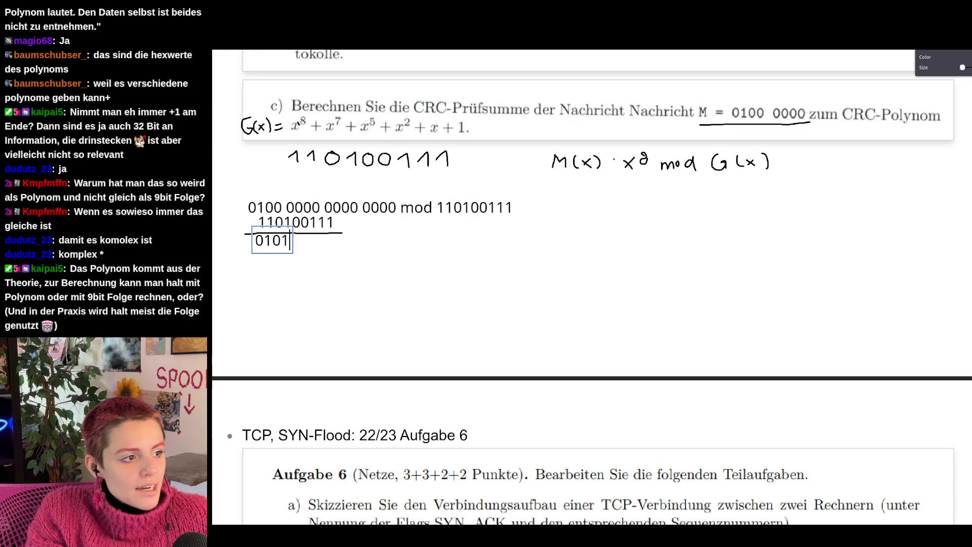
type("001")
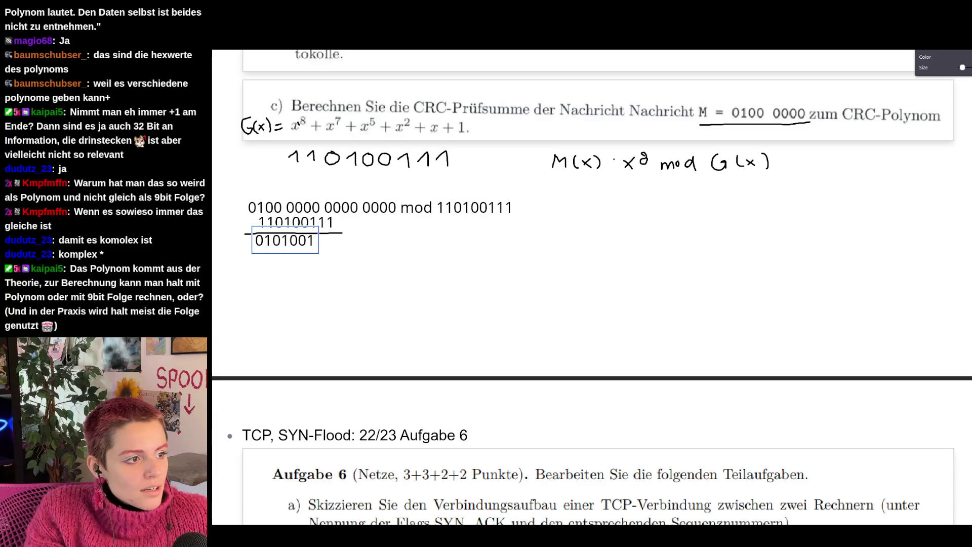
type("11")
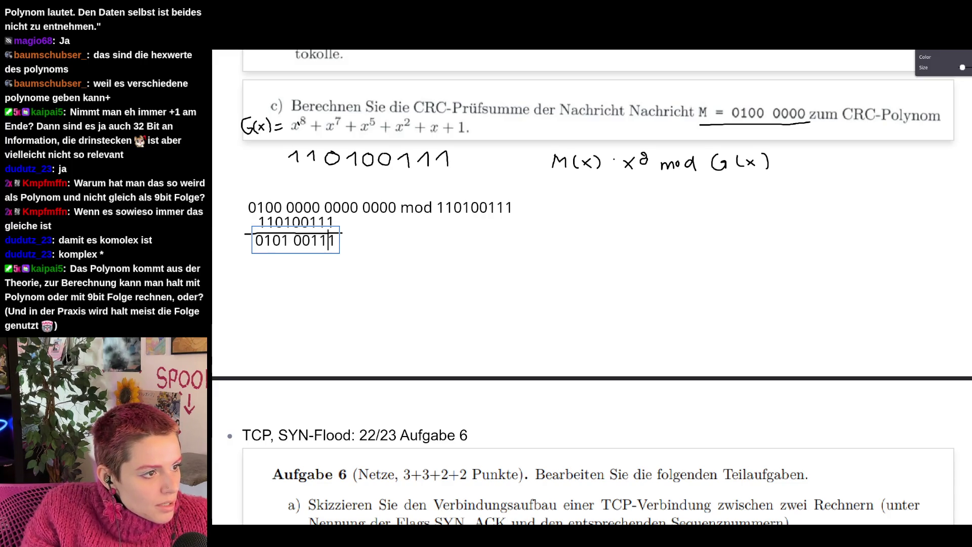
- Finish the result 010100111 and remove the stray space from the divisor 110100111
key("Escape")
left_click(314, 222)
left_click(294, 222)
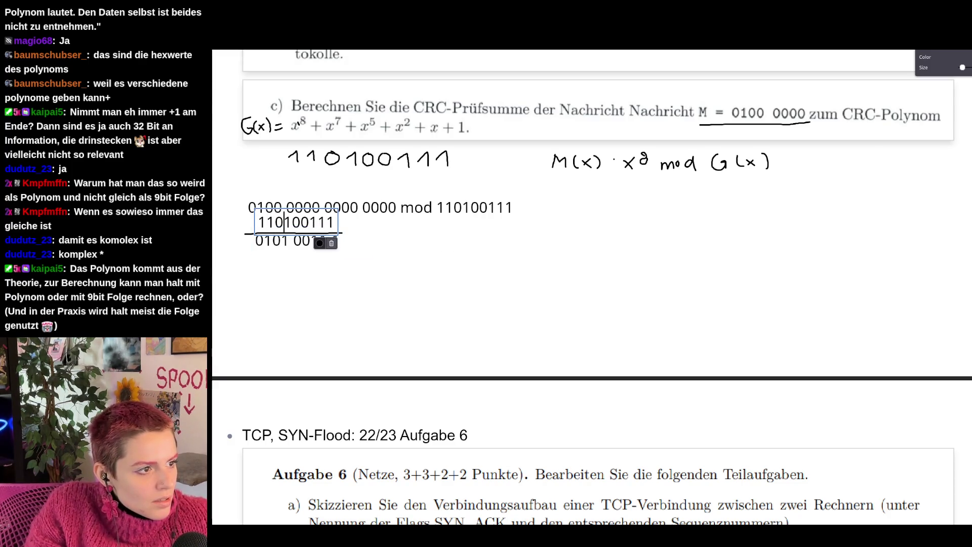
key("Left")
key("Left")
key("Left")
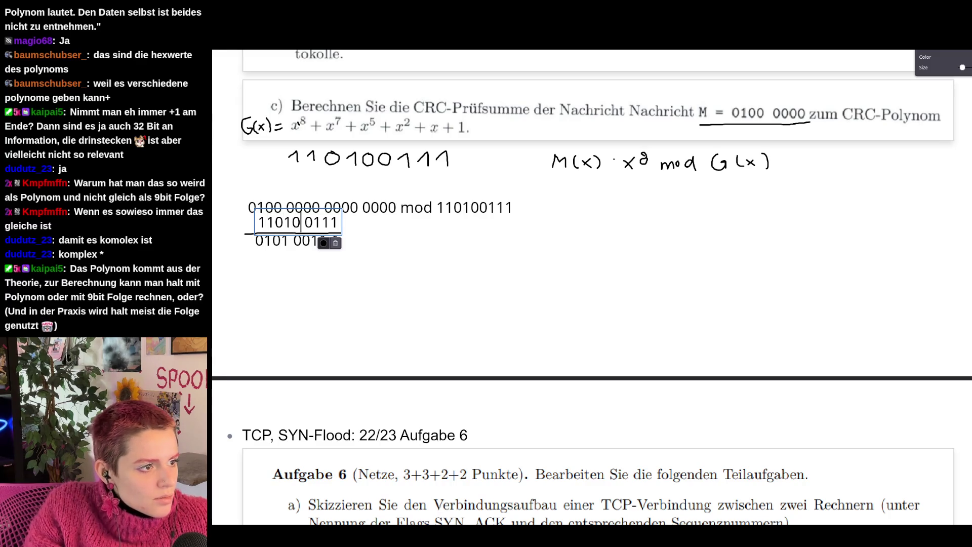
key("Right")
key("Right")
key("Delete")
left_click(299, 265)
- Delete the spaces from the subtraction result so 010100111 reads as one block
left_click(293, 245)
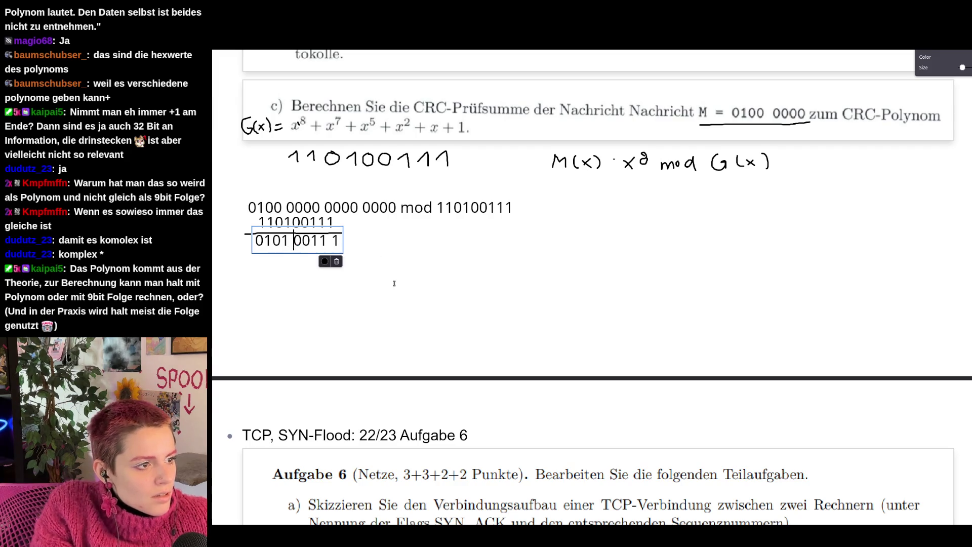
key("BackSpace")
key("Right")
key("Right")
key("Right")
key("Delete")
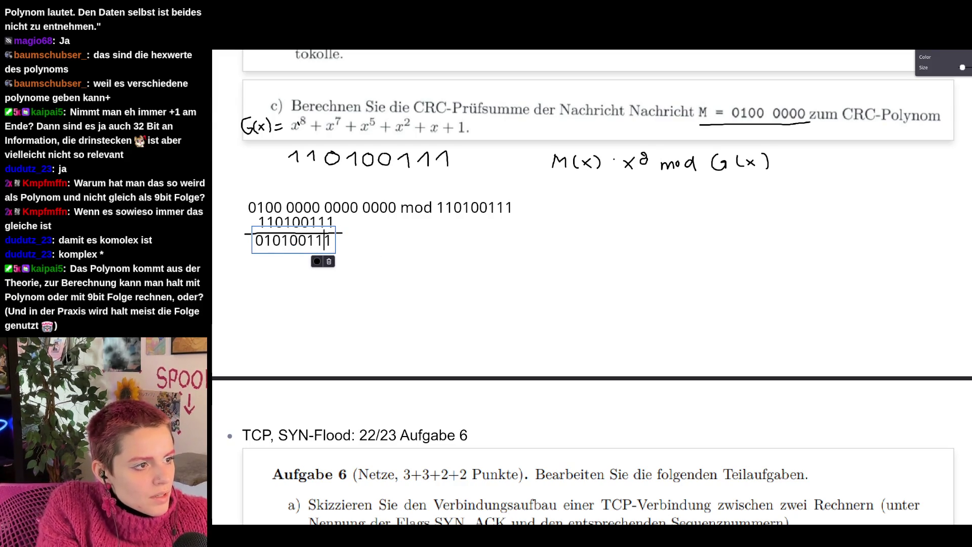
left_click(296, 222)
left_click(265, 208)
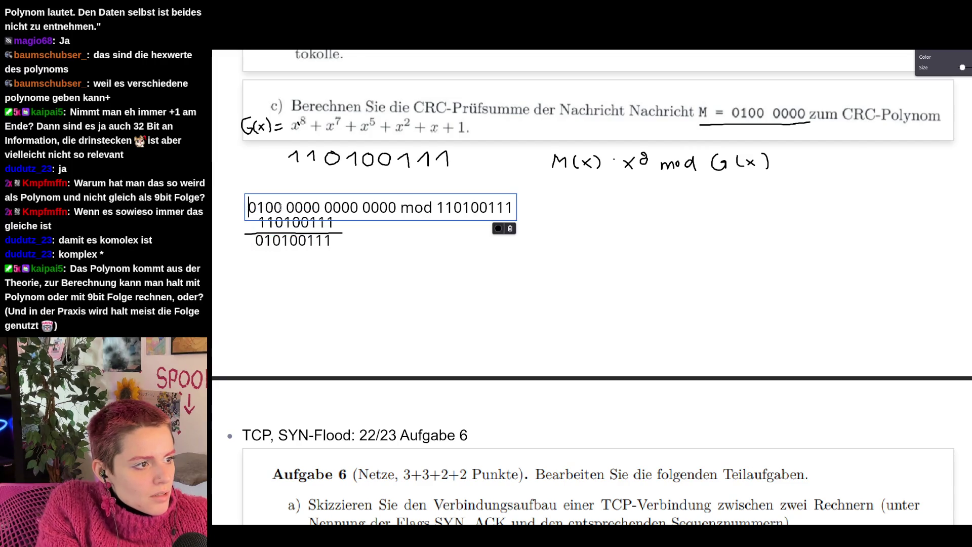
key("Delete")
key("Right")
key("Delete")
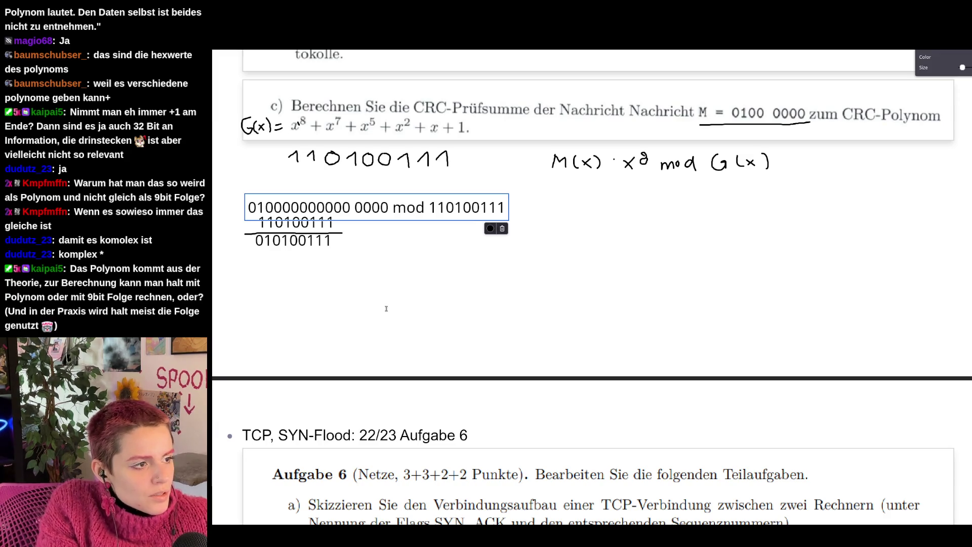
left_click(434, 283)
left_click_drag(287, 242, 290, 247)
left_click(524, 239)
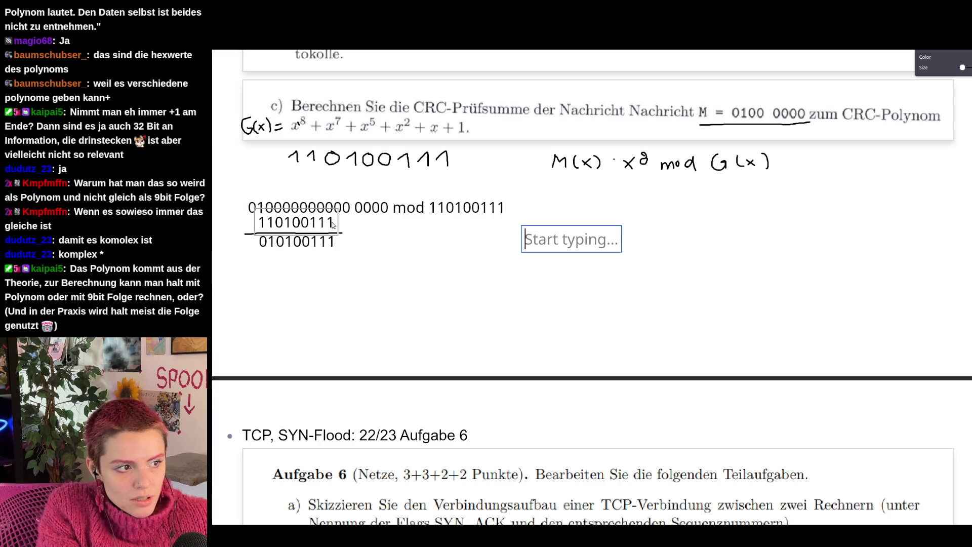
key("Escape")
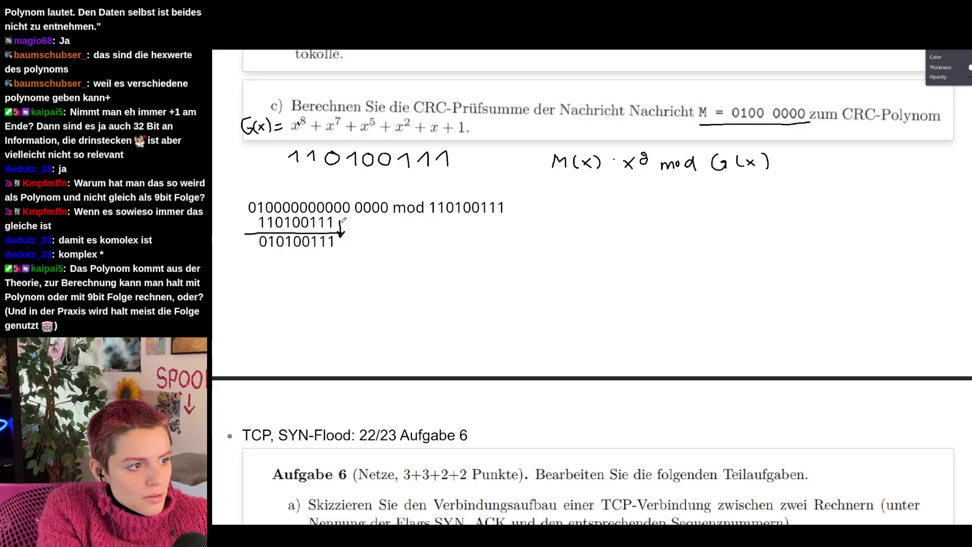
left_click(330, 241)
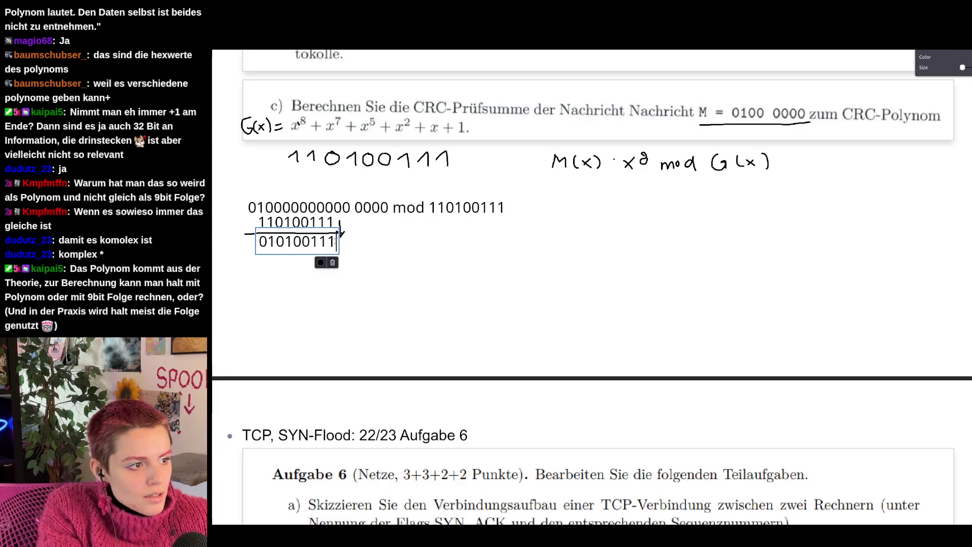
type("0")
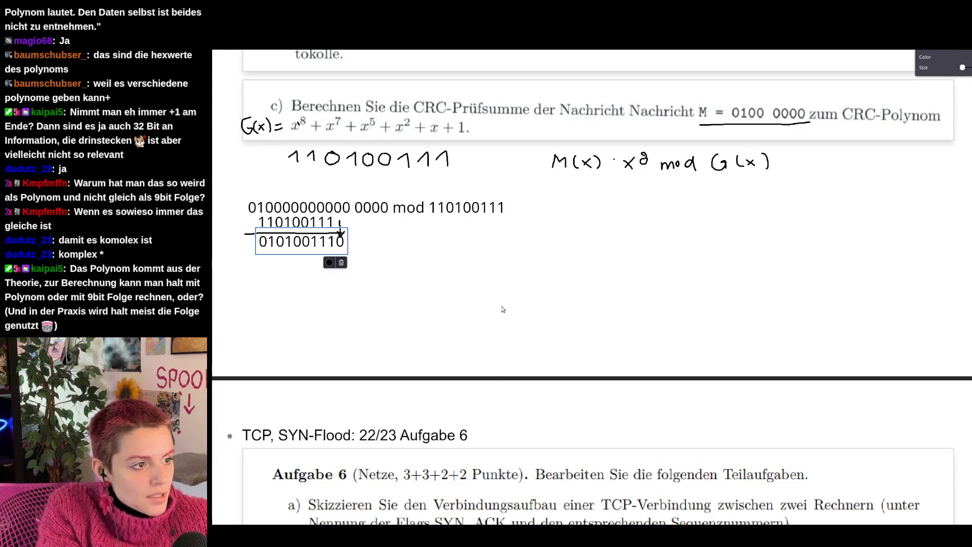
left_click(323, 222)
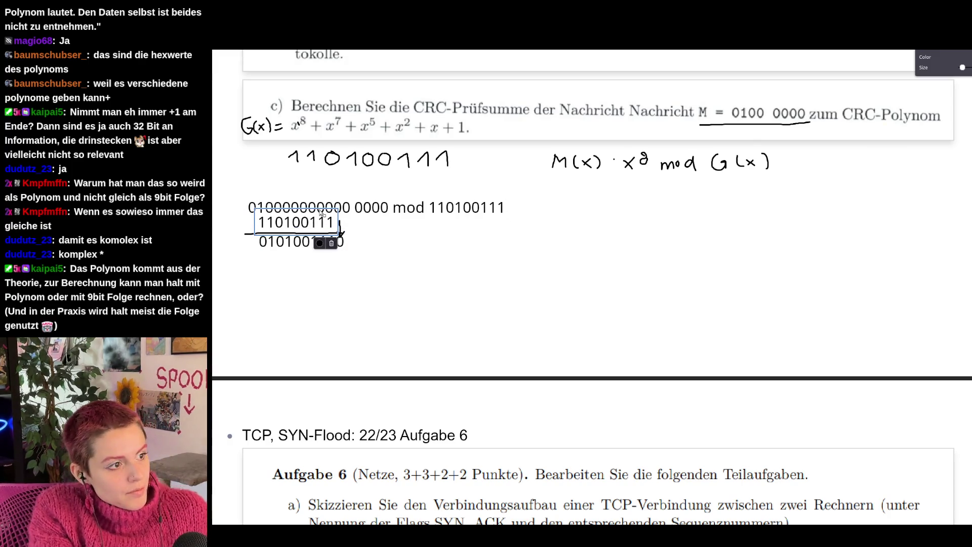
key("ctrl+c")
key("ctrl+v")
left_click_drag(386, 255, 307, 258)
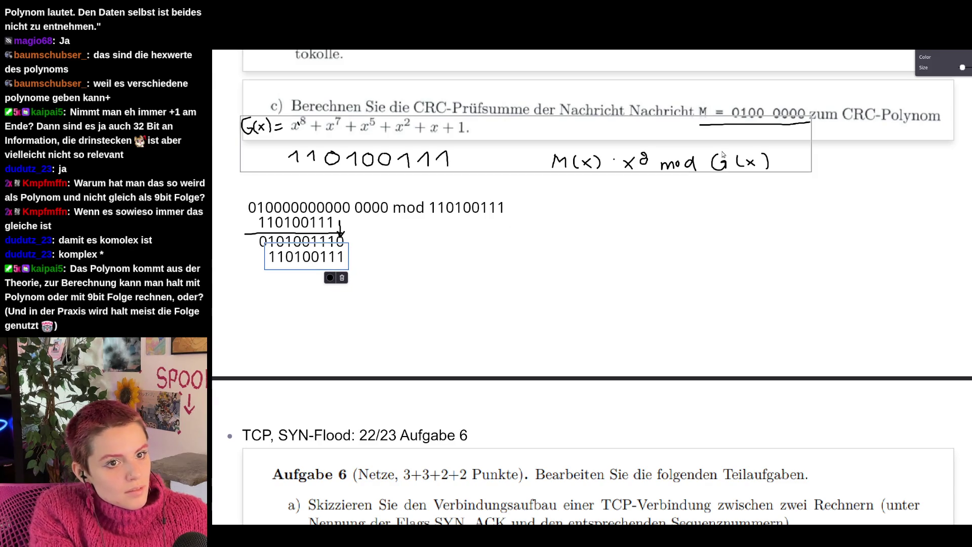
key("Escape")
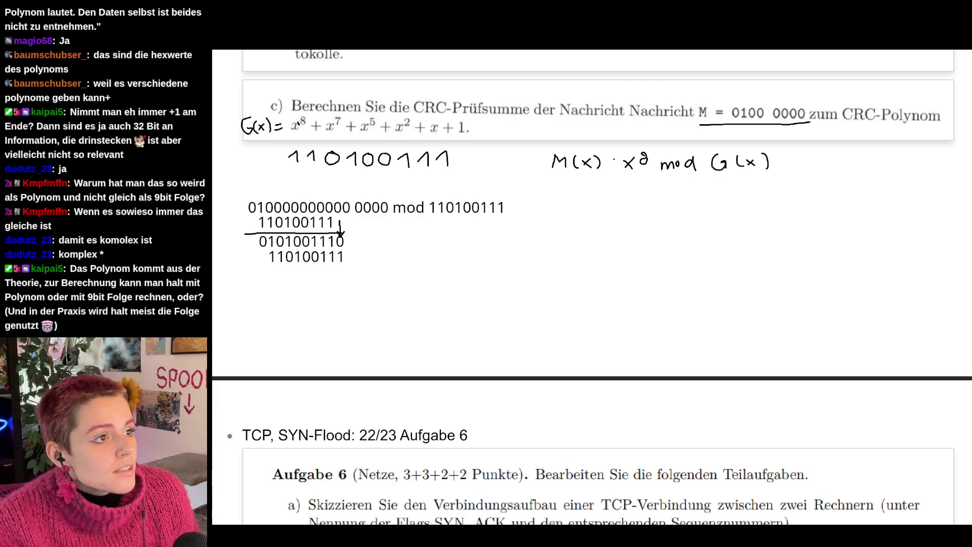
- Start saving the annotated exam PDF with Ctrl+S
key("ctrl+s")
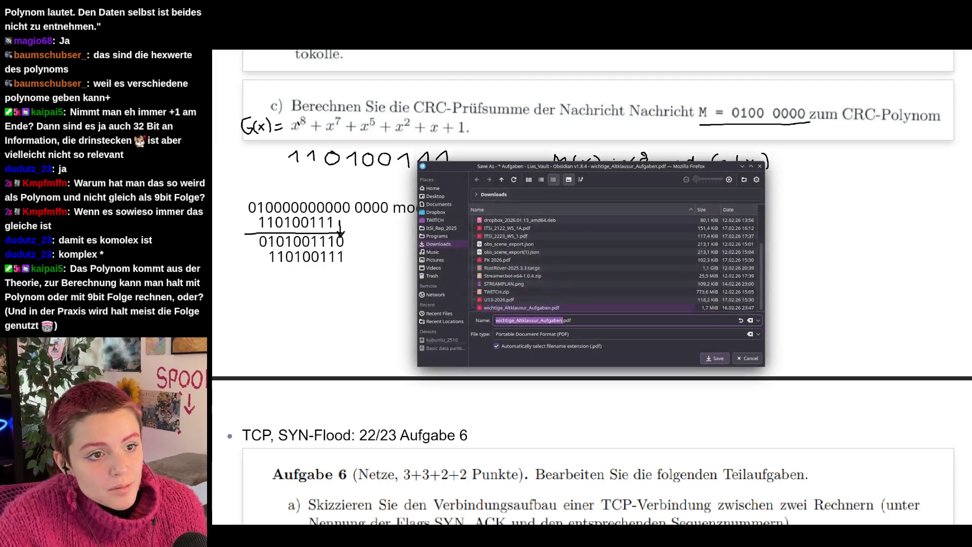